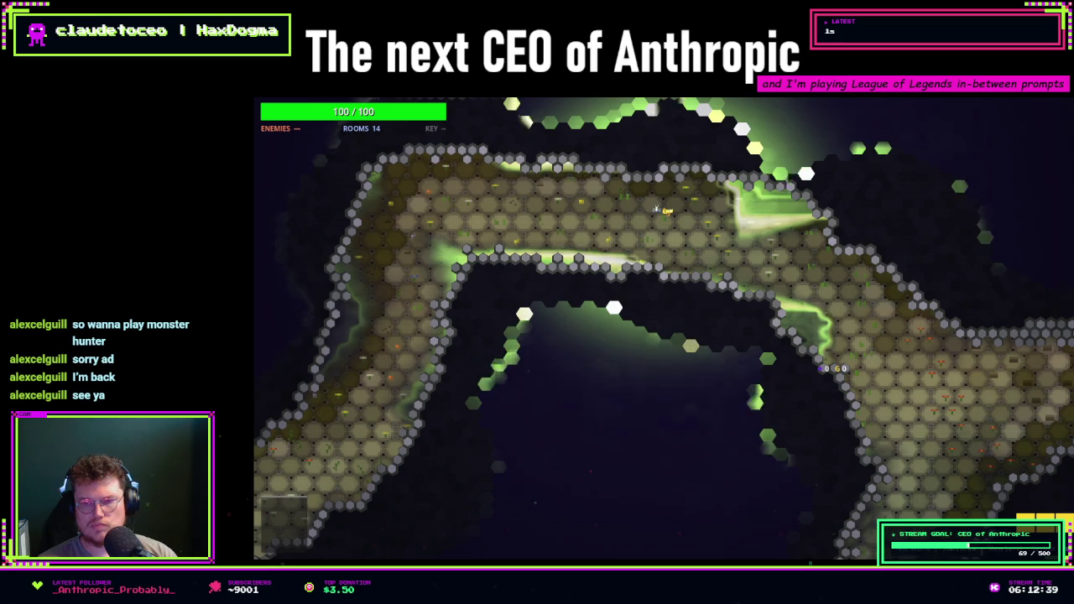
- Walk the player down-right and down through the winding hex corridors
click(759, 370)
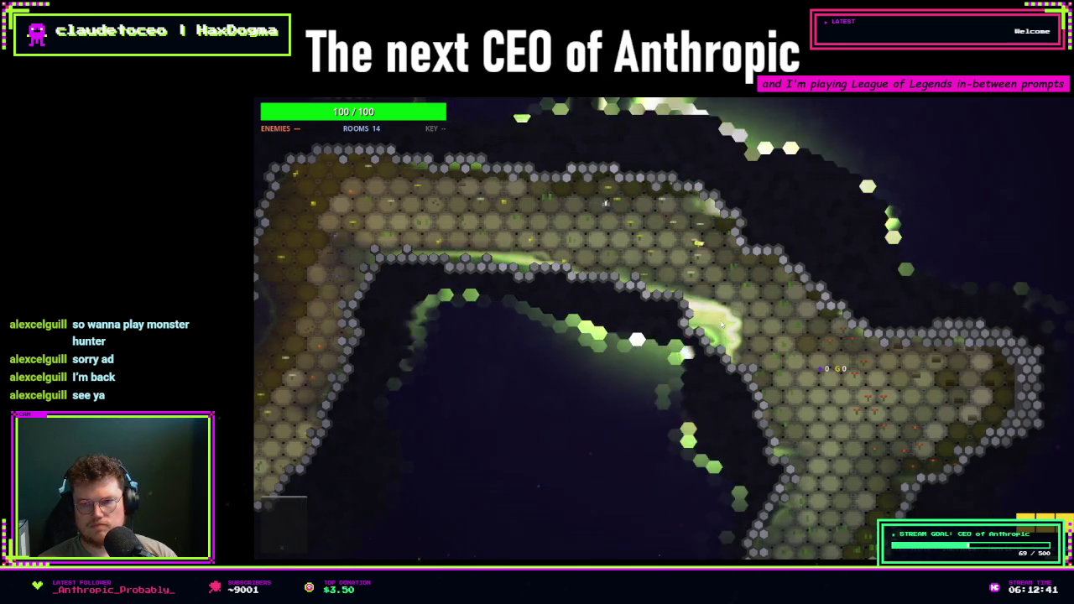
key(s)
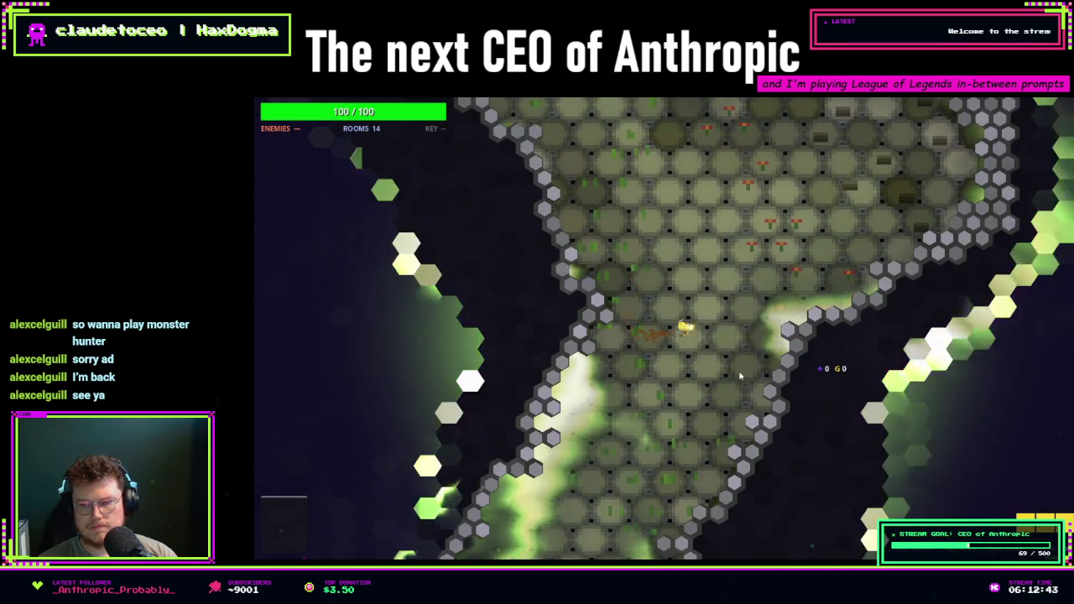
key(s)
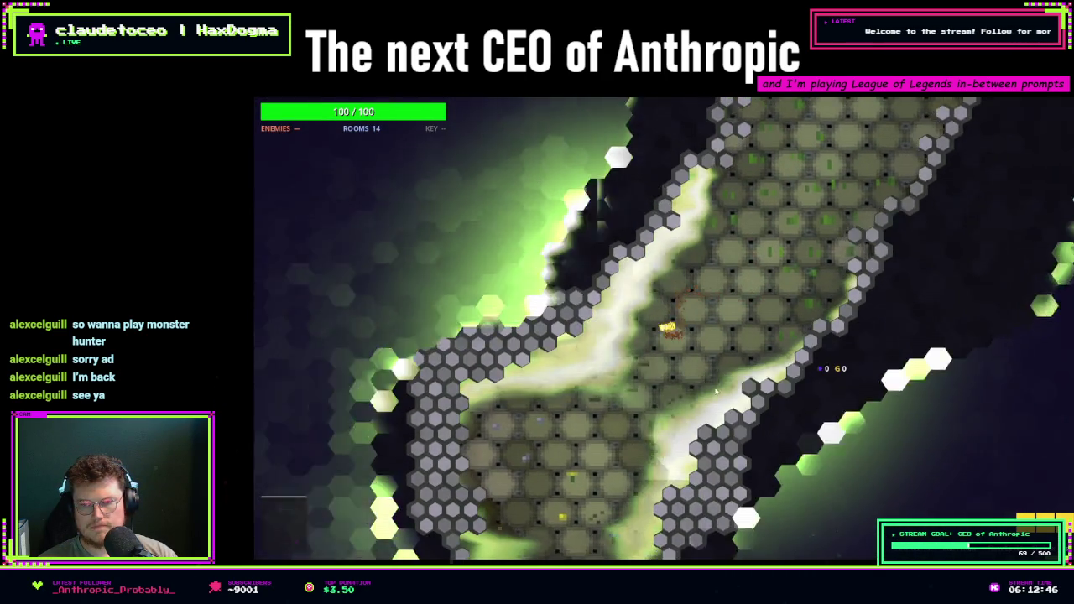
key(s)
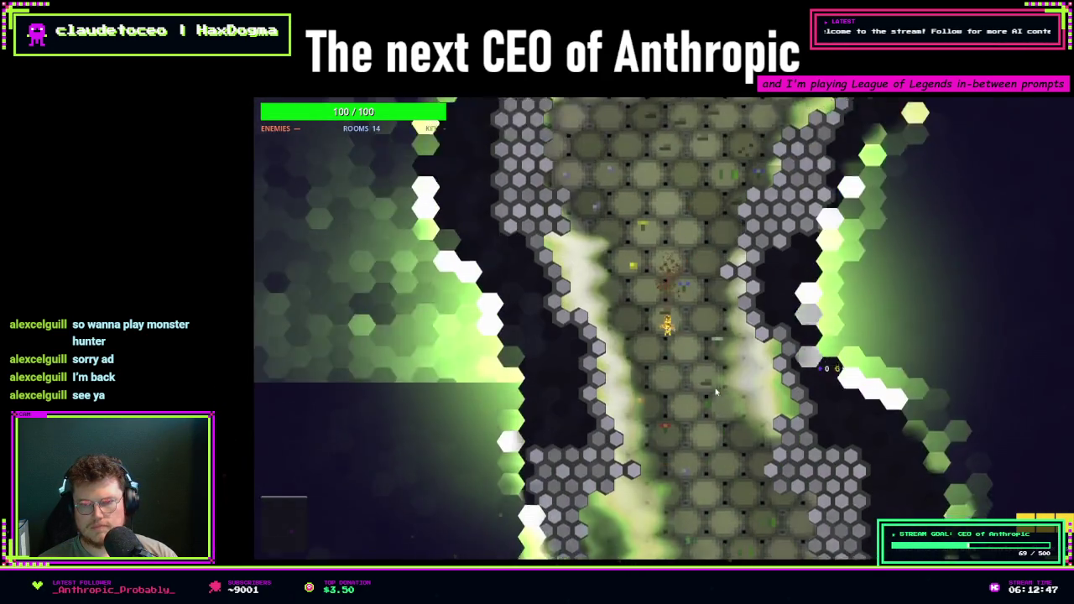
key(s)
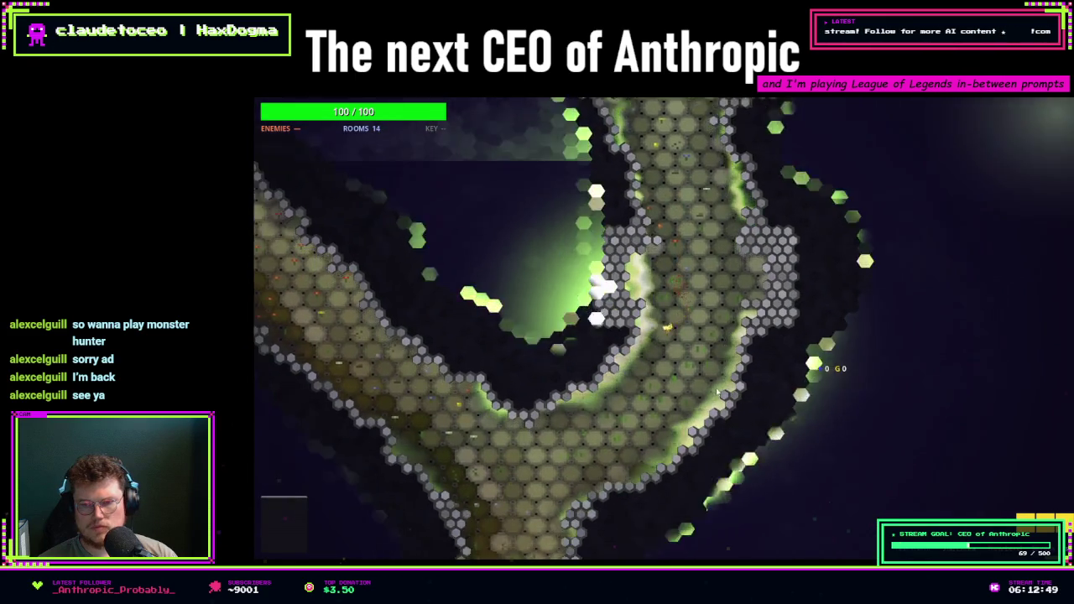
- Continue through the caves up into a new corridor and bring up the fog debug panel
key(s)
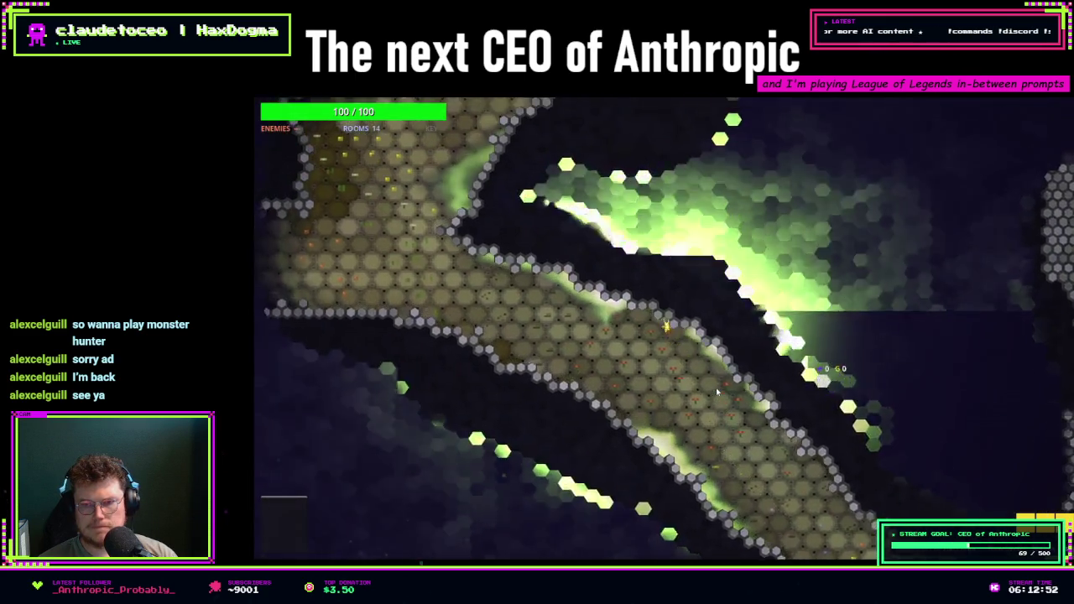
key(s)
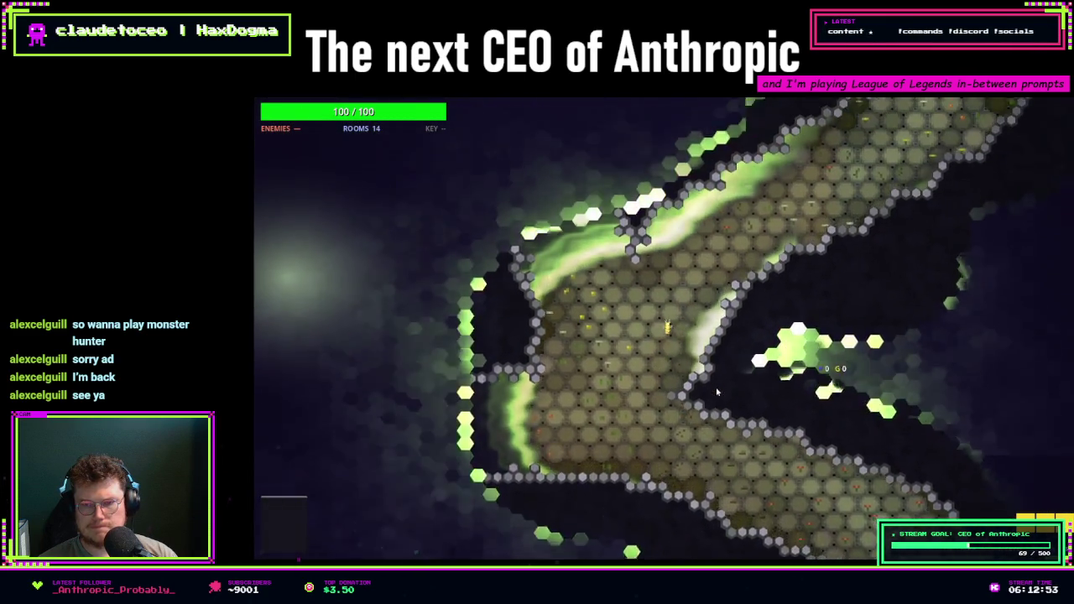
key(s)
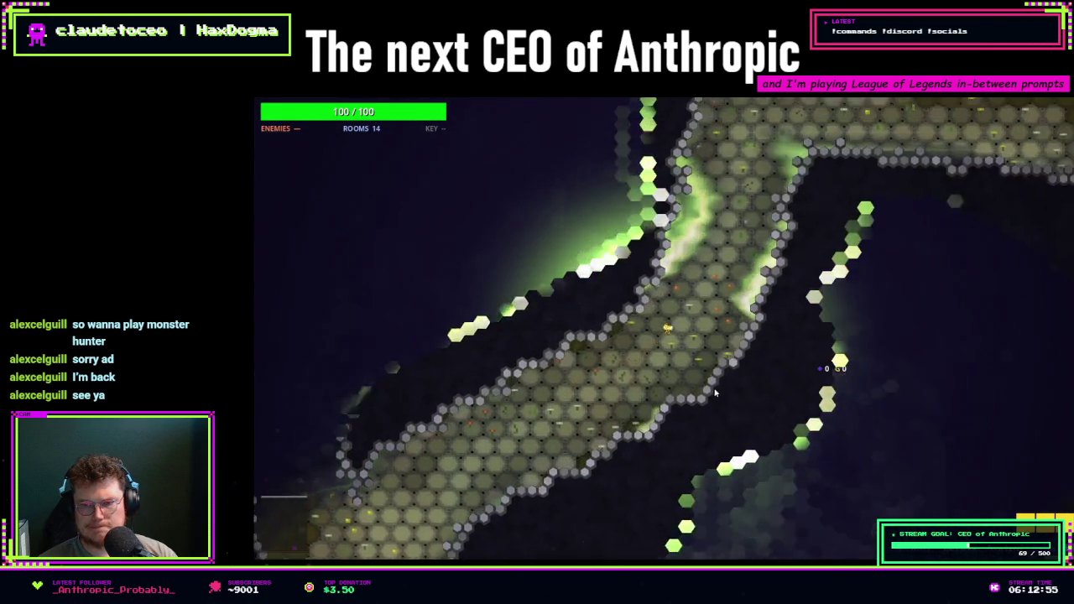
key(w)
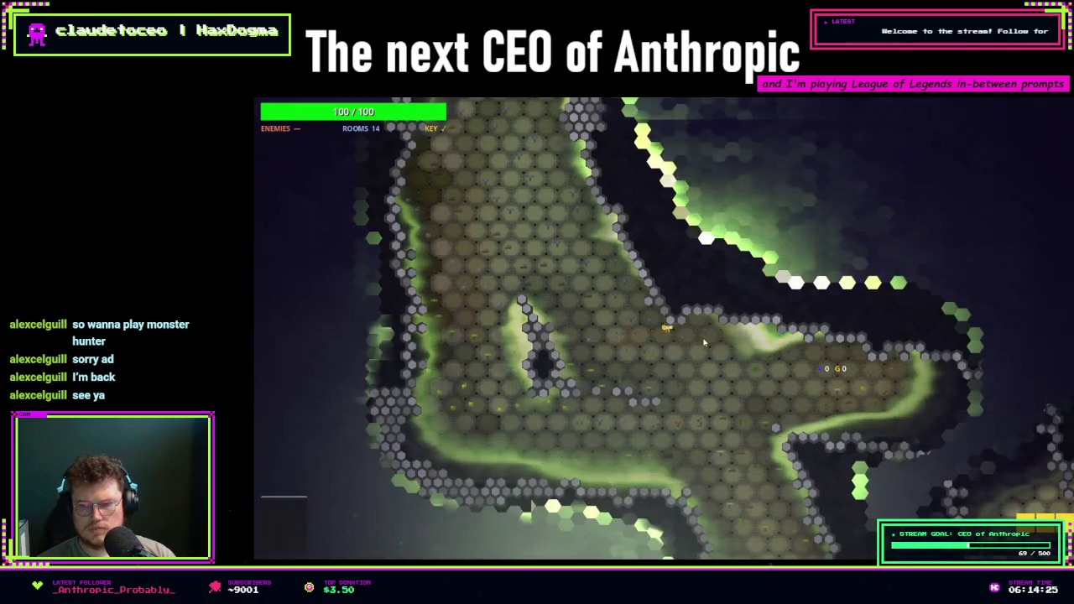
key(F2)
- Select fog layer L3 (Reveal Speed 5.60, Radius 152.00, Z Layer -4.0), then close and reopen the panel
click(308, 184)
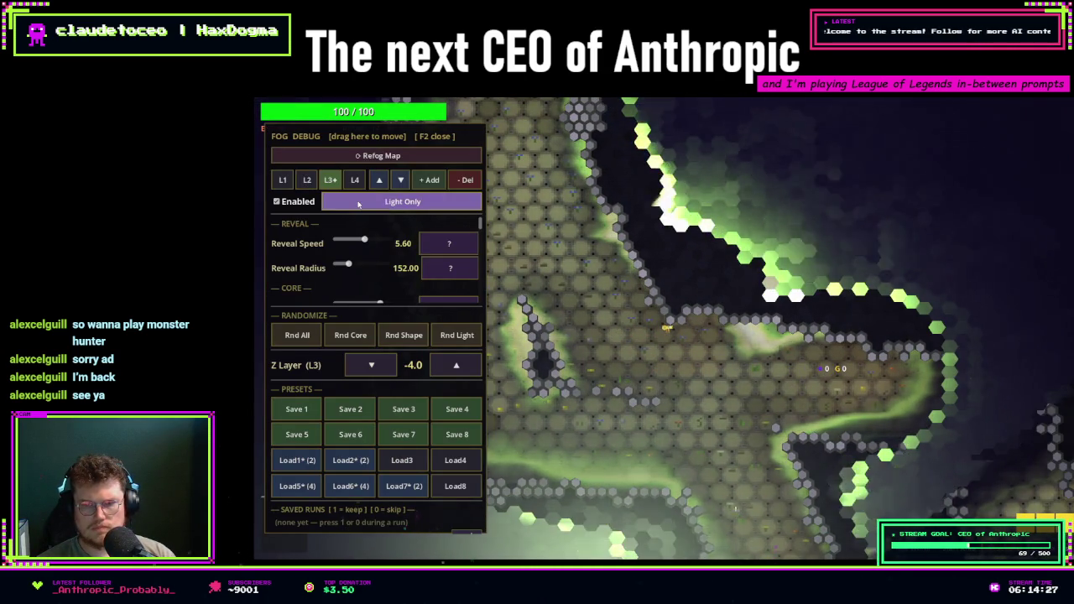
key(F2)
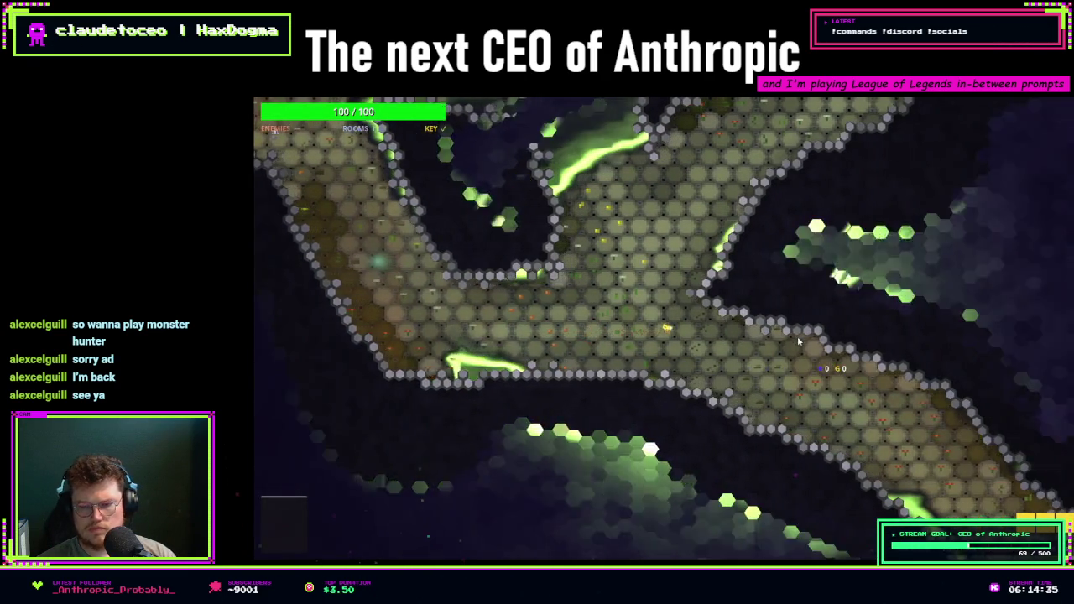
key(F2)
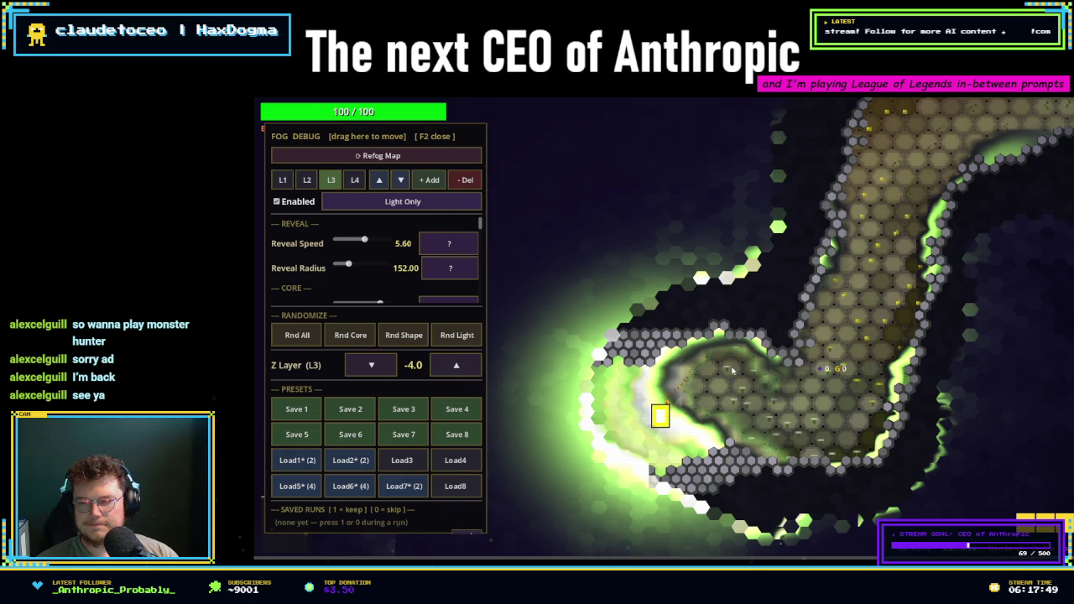
- Hide the fog panel to view the purple room, briefly reopen it on L1, then close it to grab the key
key(F2)
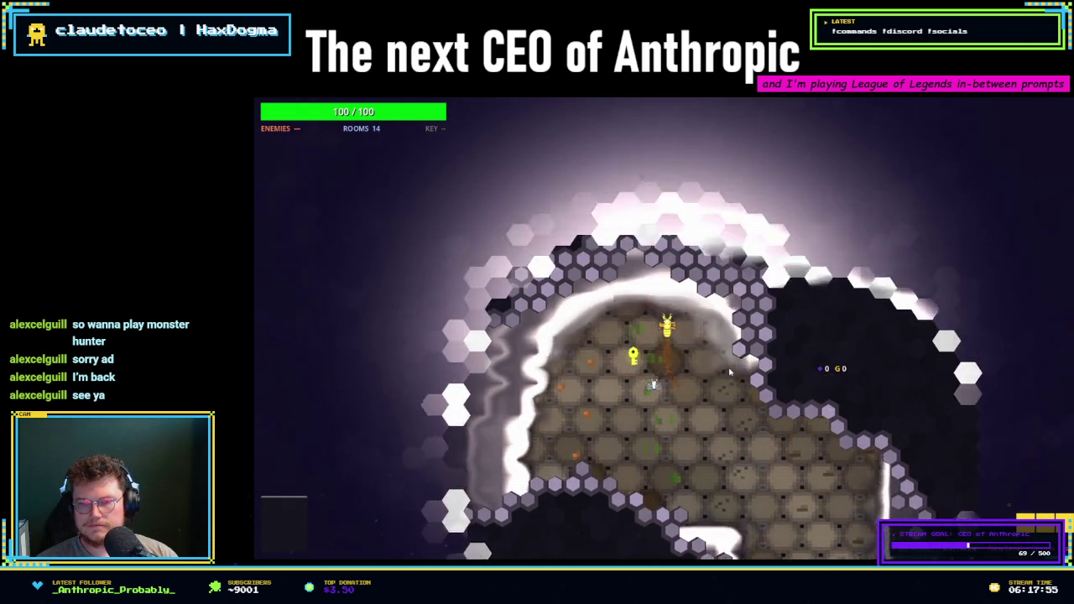
key(F2)
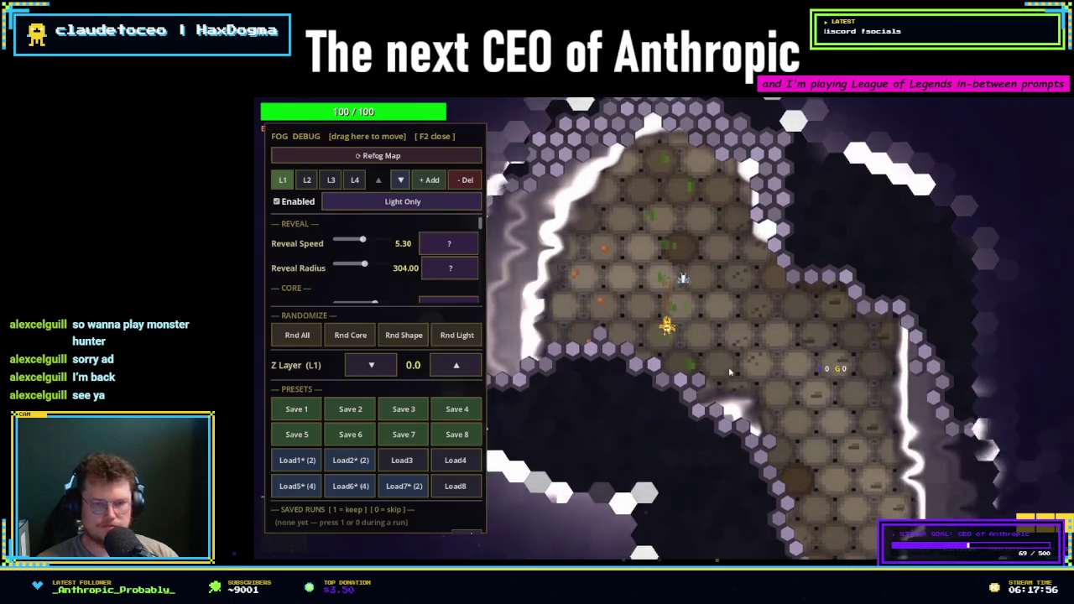
key(F2)
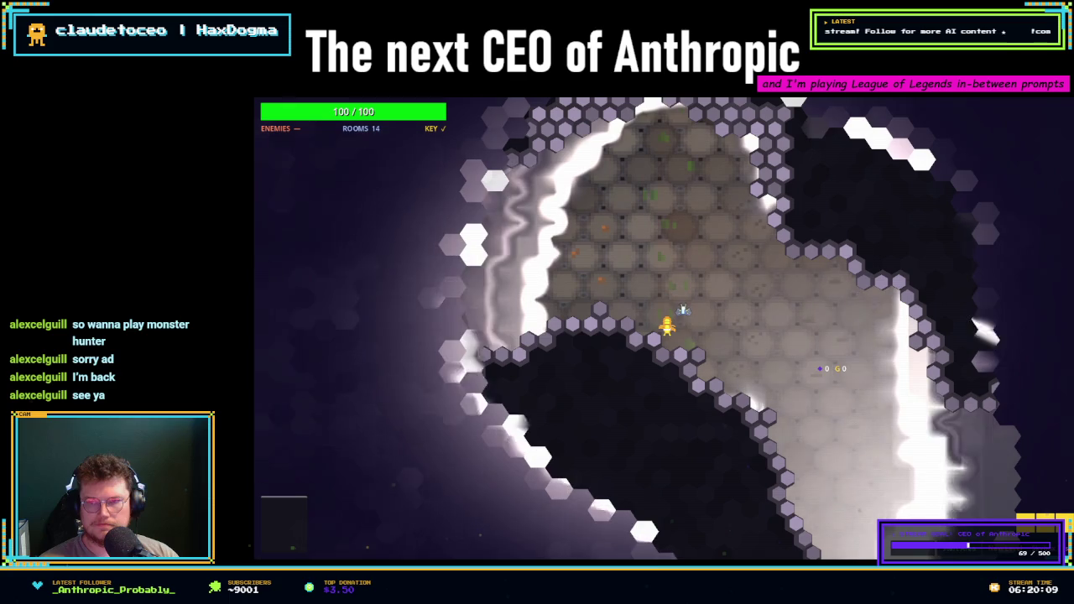
- Fire two star bursts around the player, the second one wider
click(683, 309)
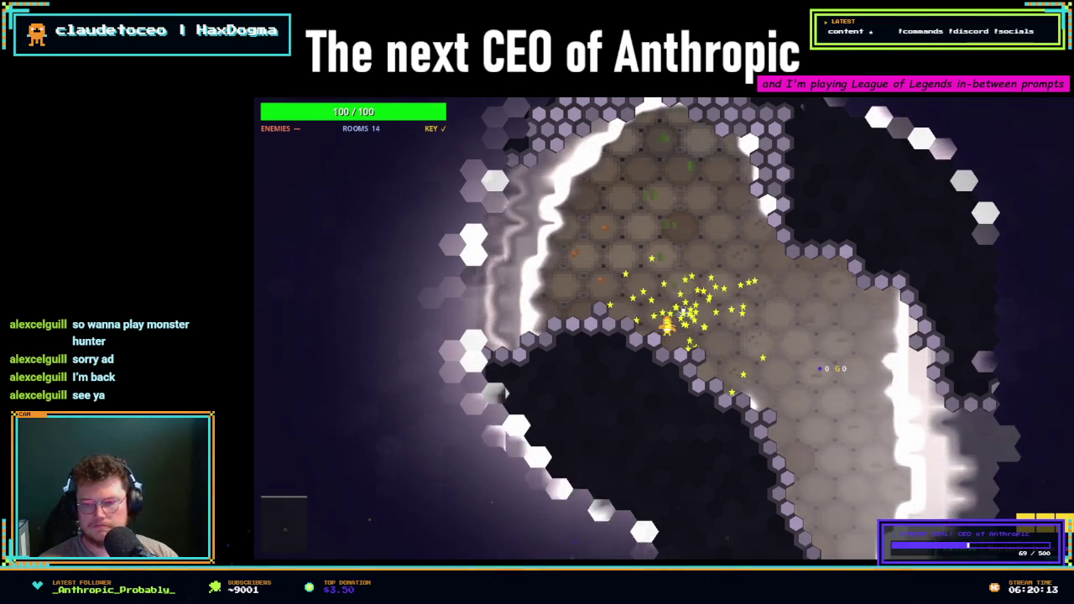
click(684, 309)
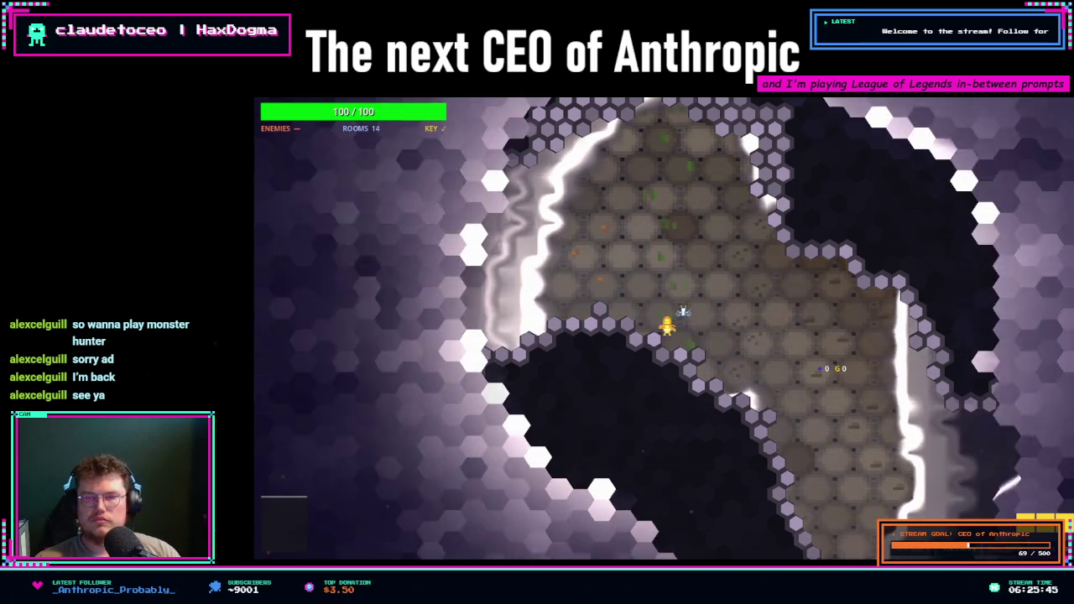
- Move the player up-left into the narrow corridor and show the fog debug panel on layer L1
key(w)
key(a)
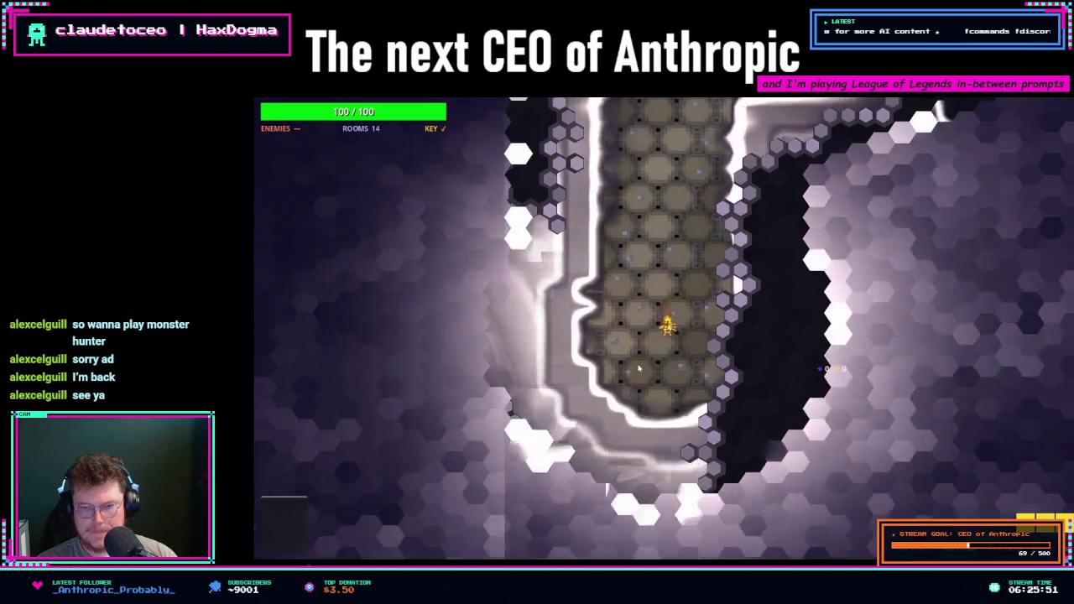
key(F2)
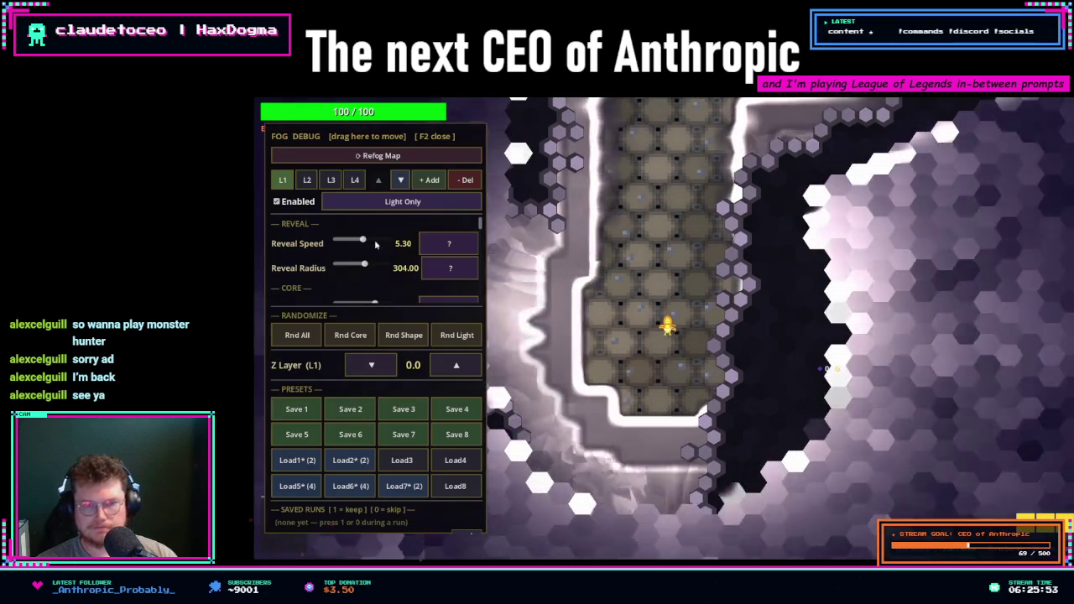
- Switch the fog panel via L2 to L4 (speed 2.88, radius 168.00, Z -13.0) and walk down
click(307, 179)
click(354, 180)
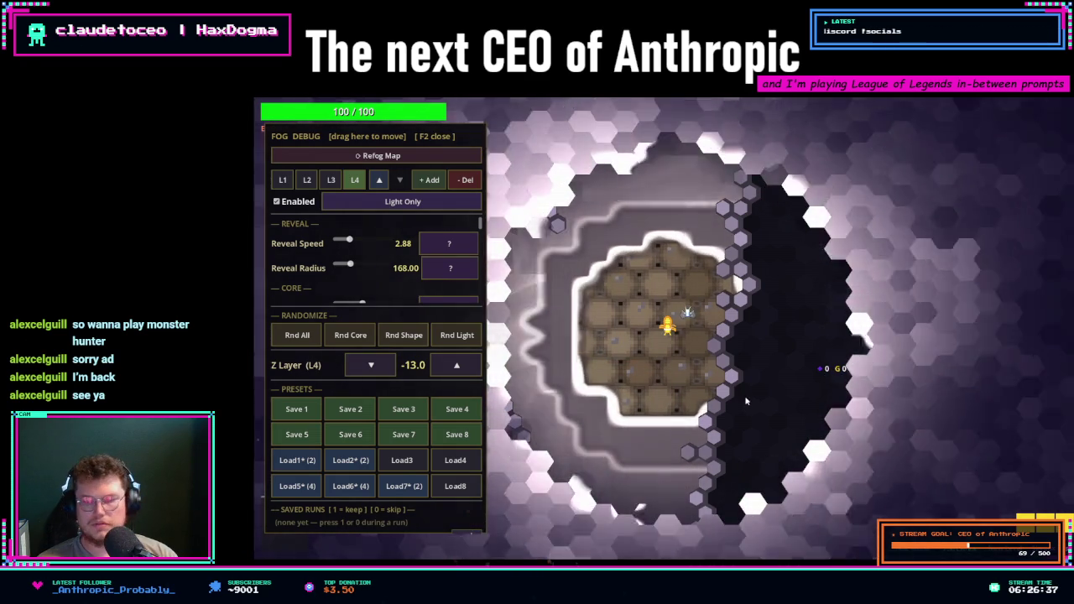
click(724, 388)
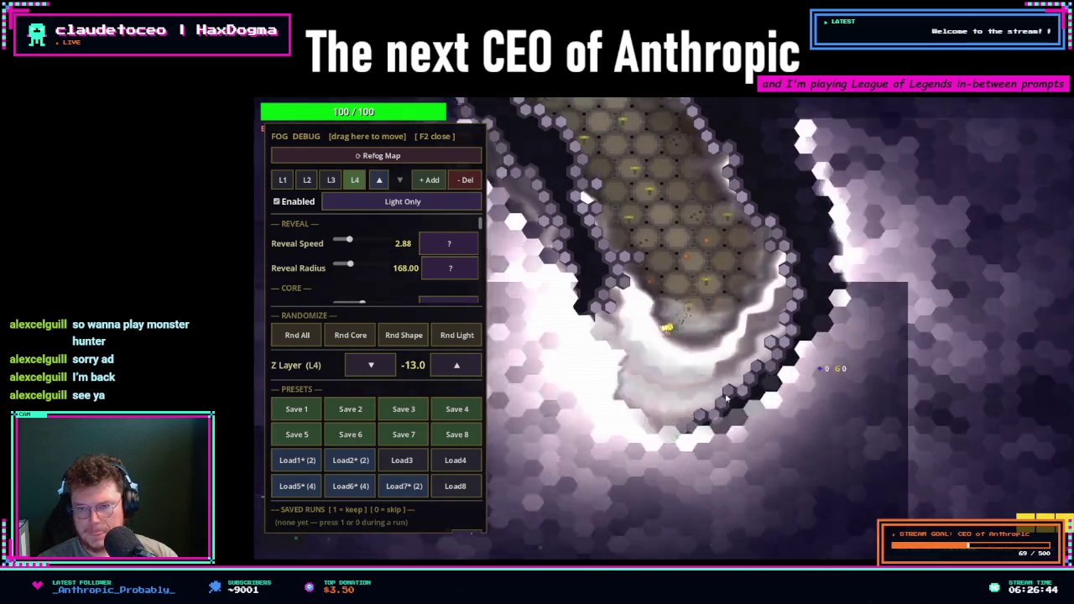
- Walk the character up-left, reselect L4, and toggle its Light Only mode on and off twice
click(489, 285)
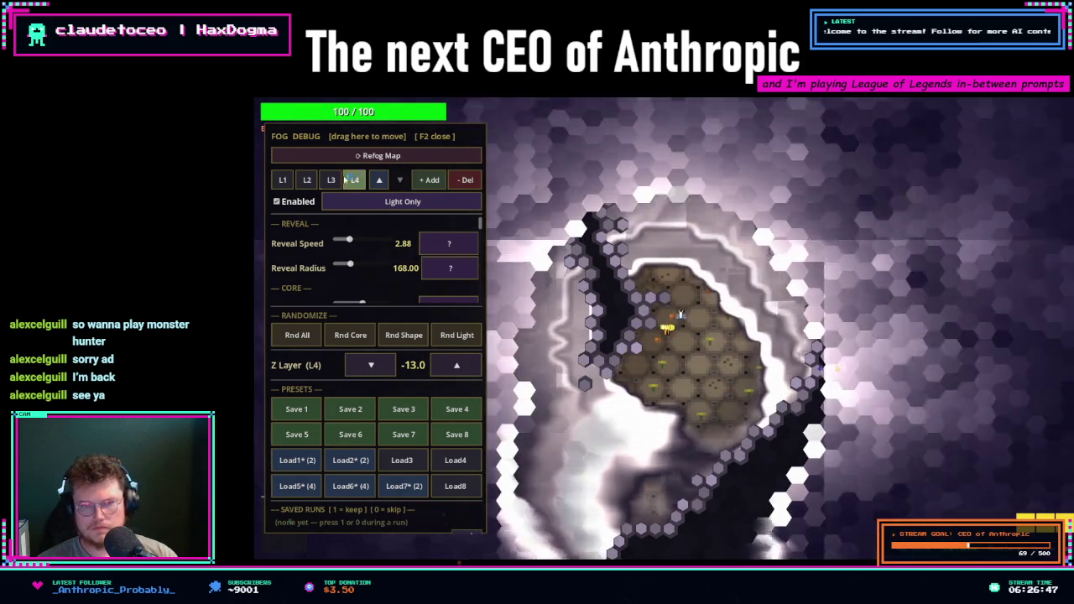
click(382, 159)
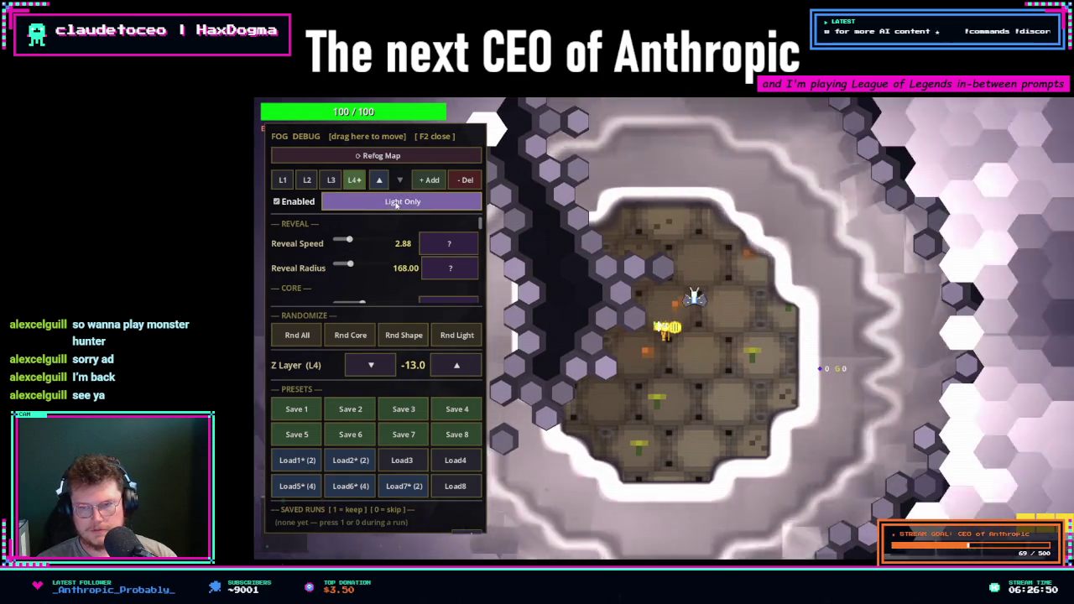
click(400, 202)
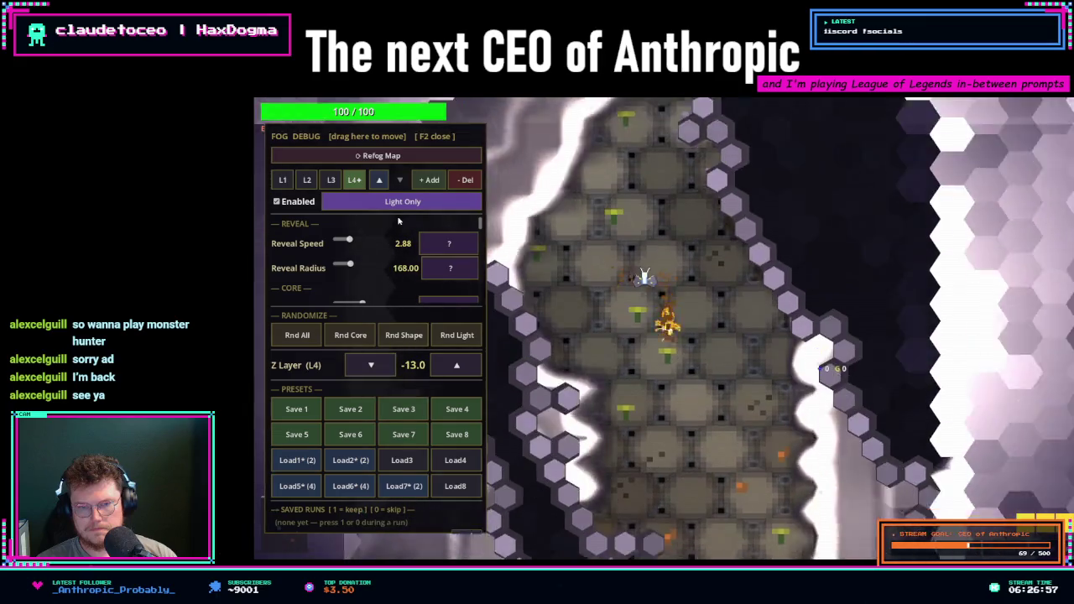
click(400, 206)
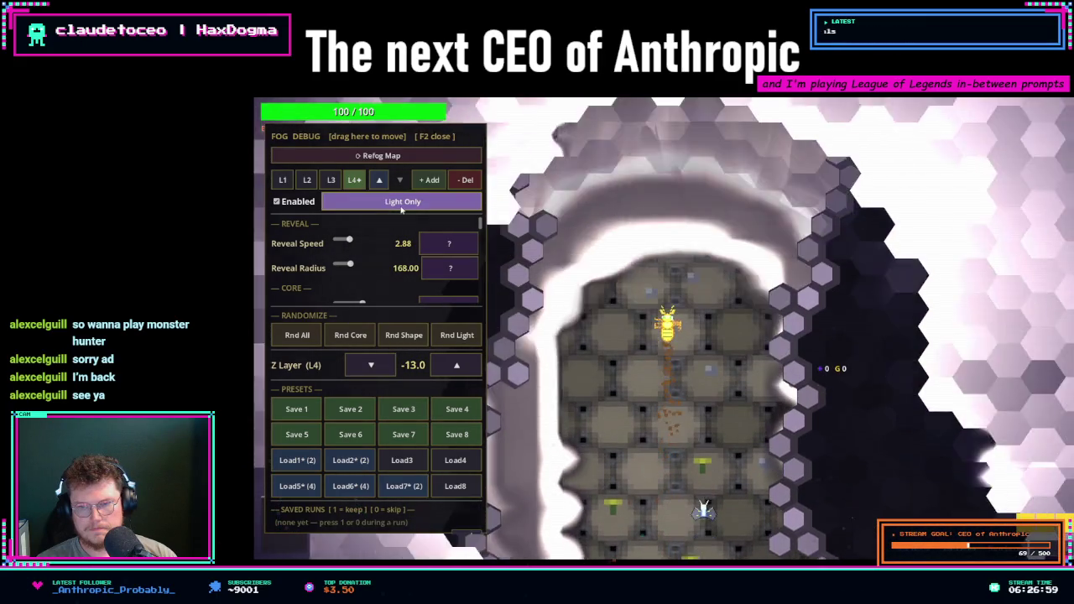
click(400, 208)
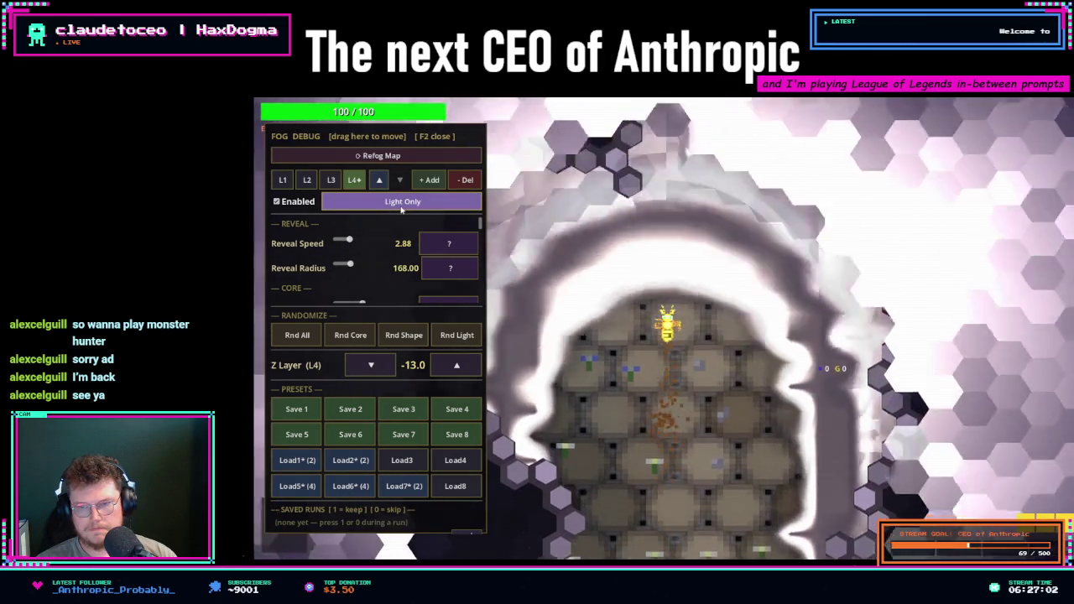
click(401, 208)
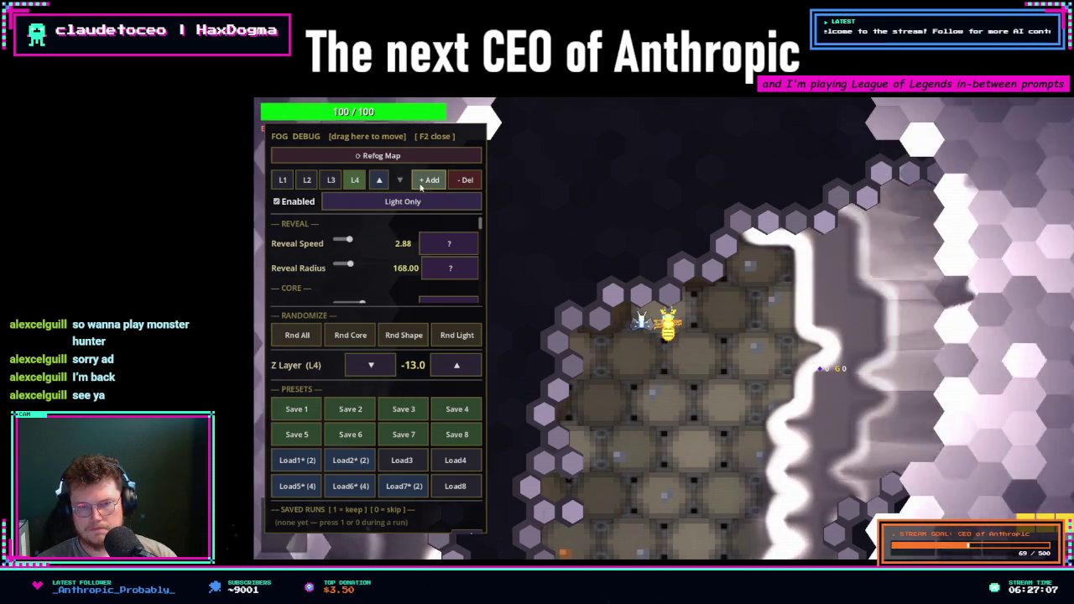
- Add fog layer L5, step up to L3, enable its Light Only and randomize its reveal shape
click(429, 180)
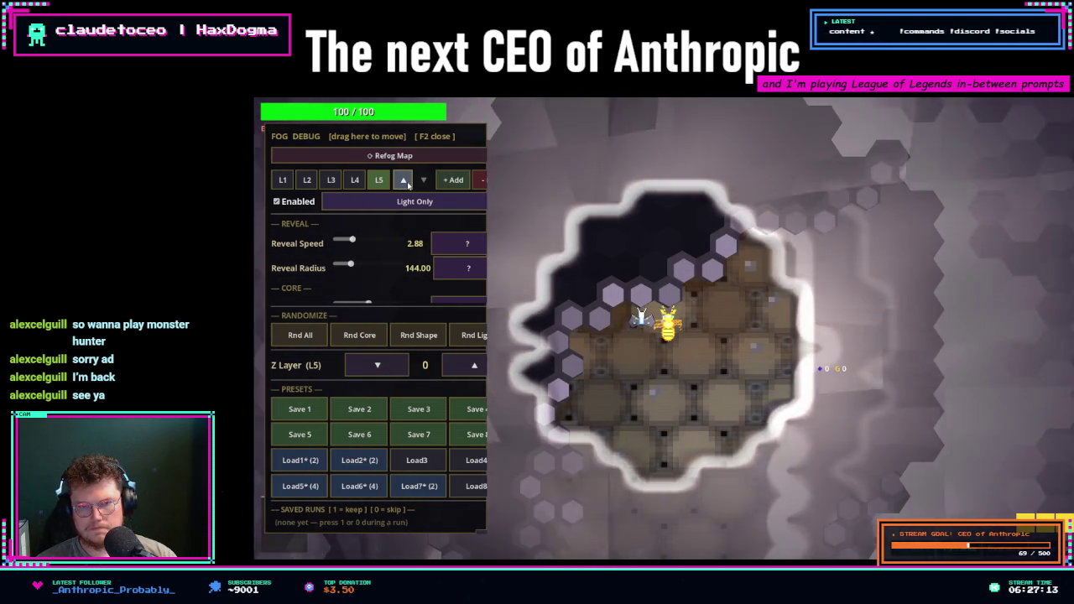
click(406, 182)
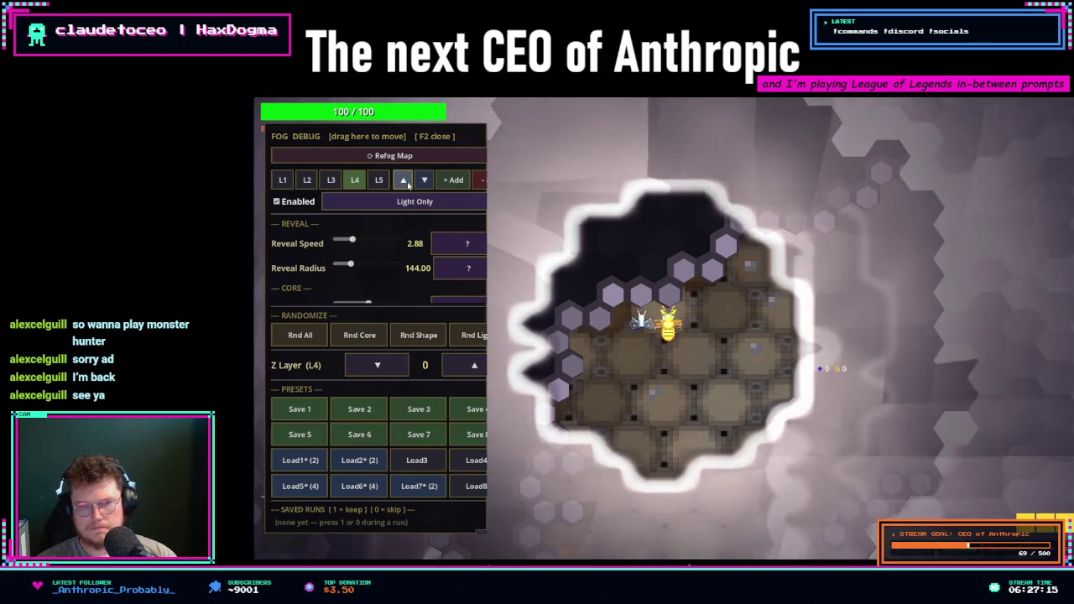
click(406, 182)
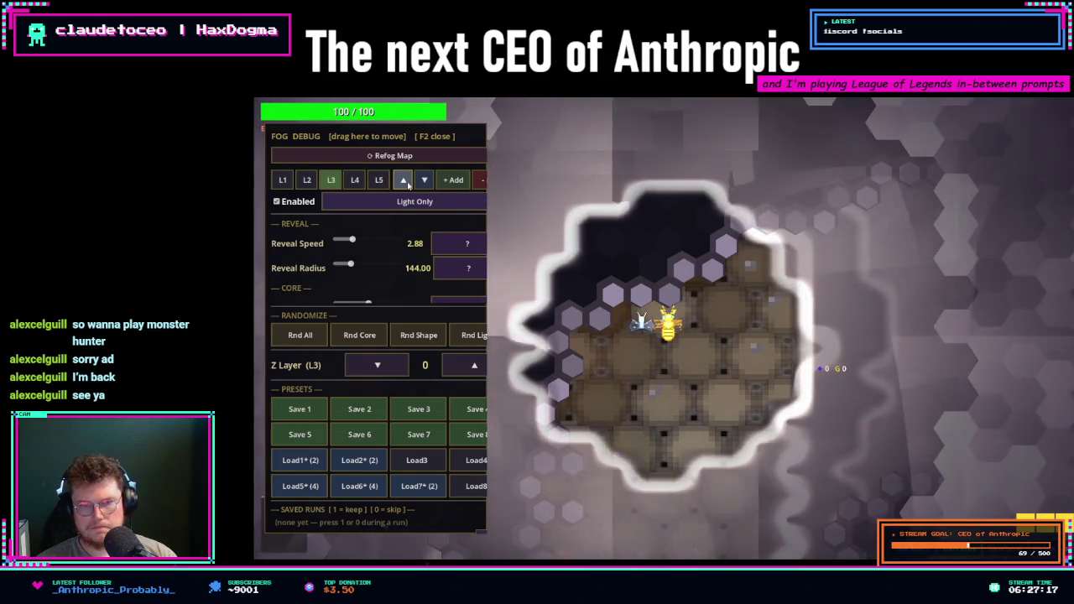
click(380, 204)
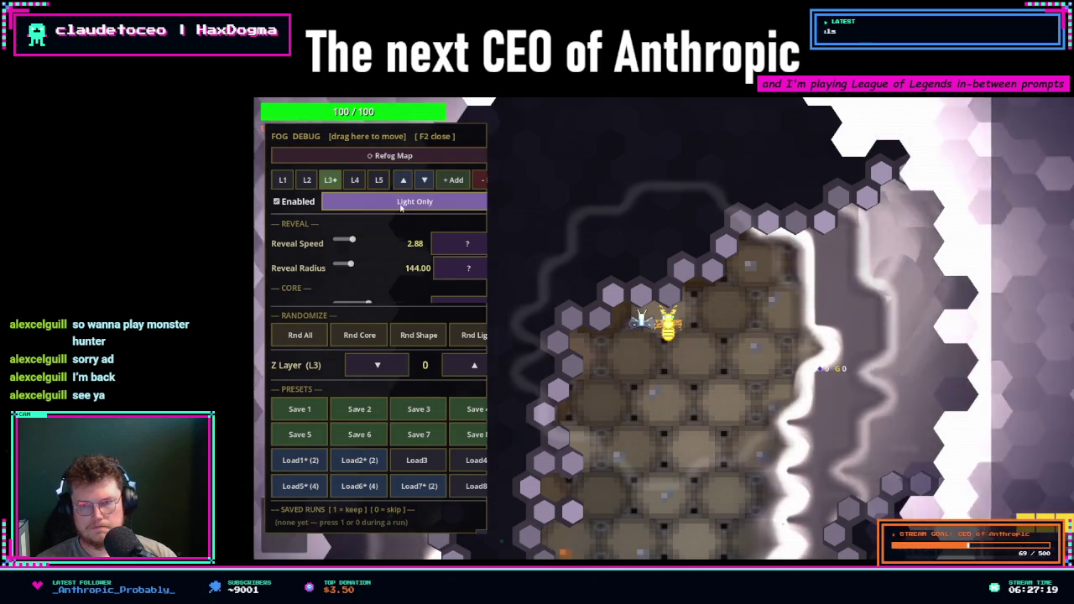
click(435, 339)
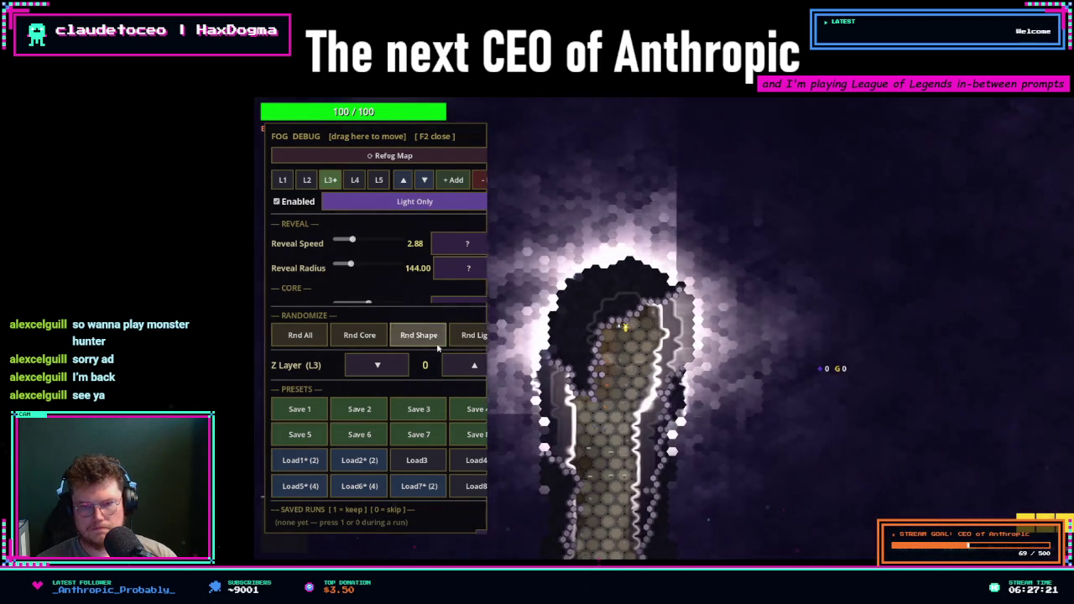
- Adjust the Z Layer to -1, then turn off L2's Light Only and randomize all its settings
click(378, 366)
click(377, 365)
click(378, 366)
click(377, 365)
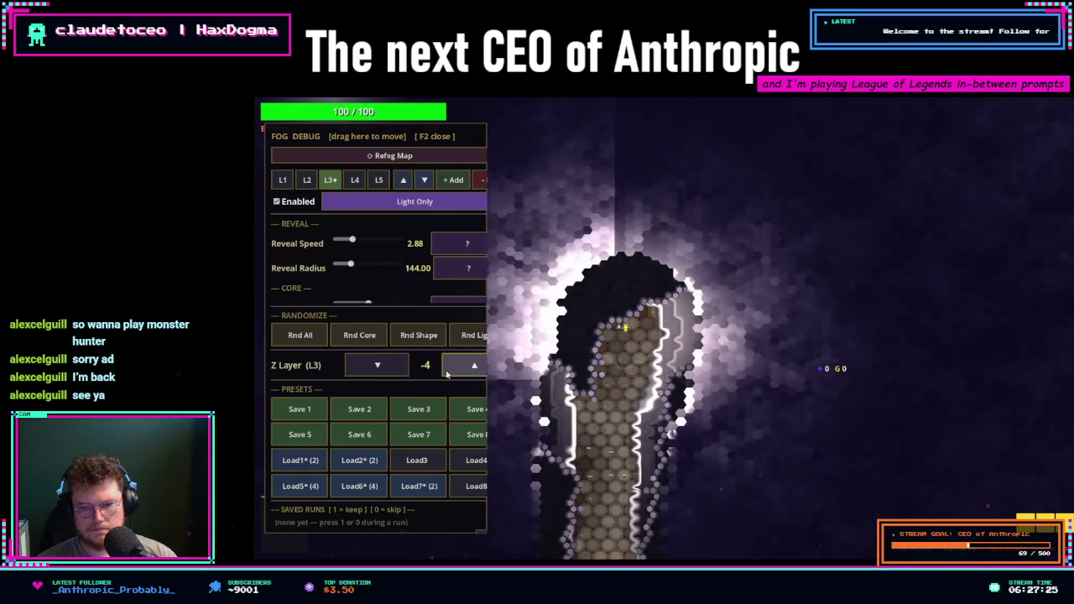
click(473, 366)
click(474, 365)
click(474, 366)
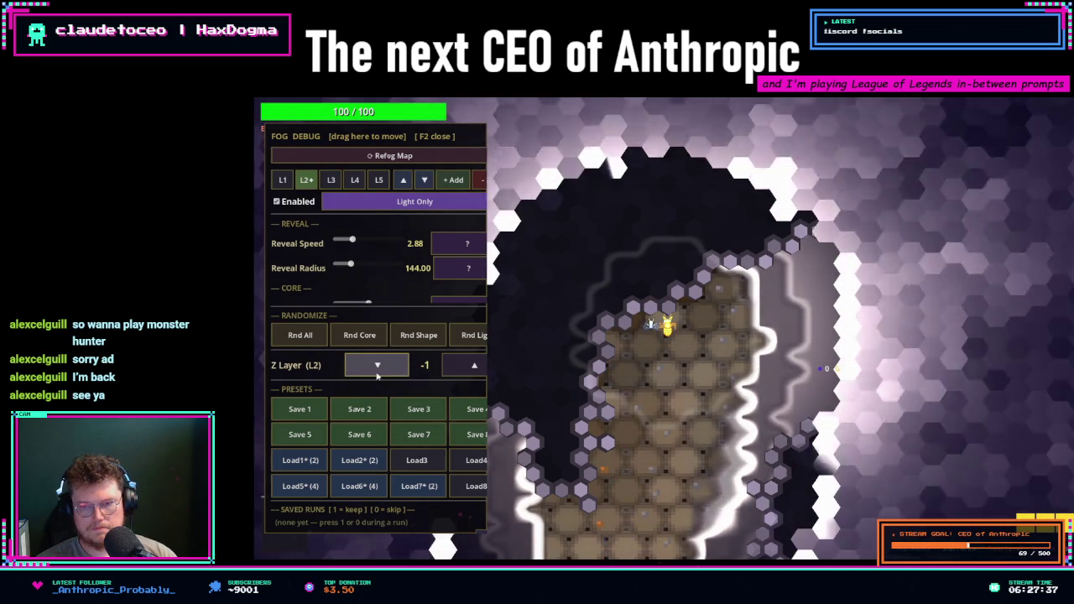
click(373, 207)
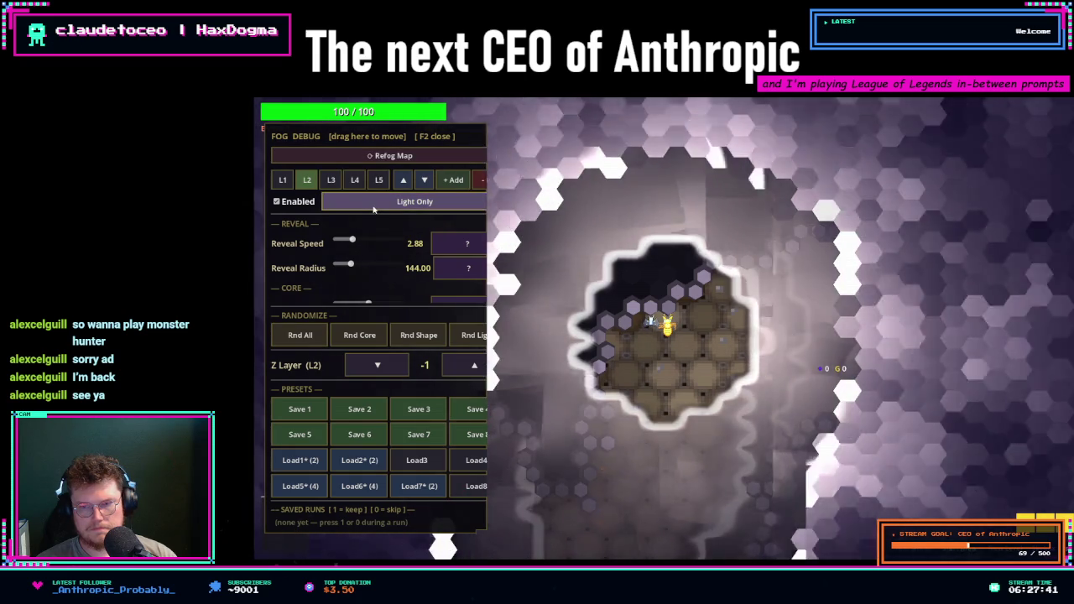
click(310, 335)
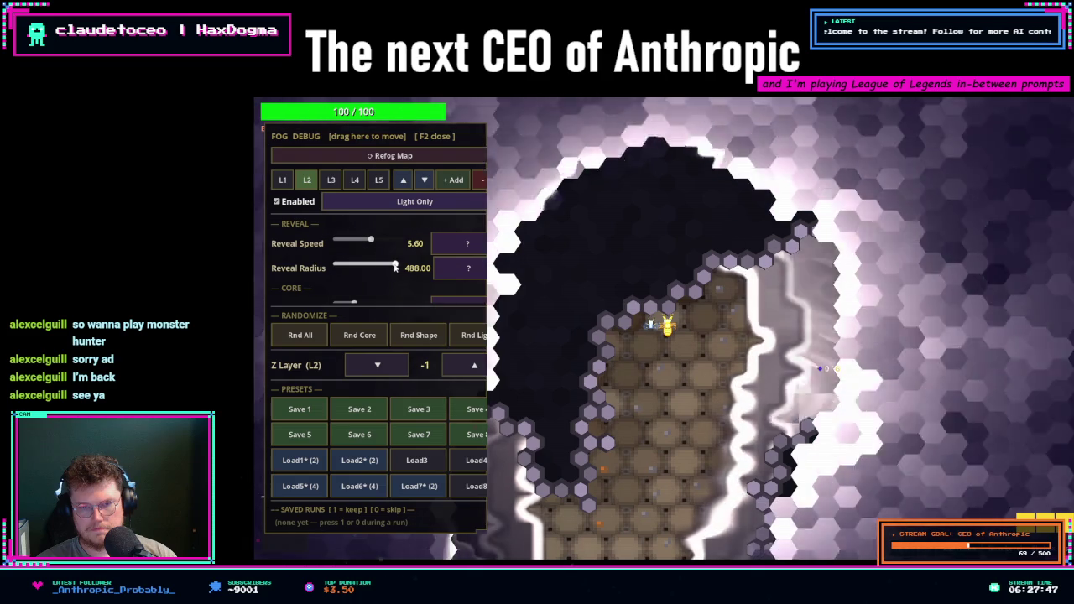
- Shrink L2's Reveal Radius from 488 to 416, then 336, refogging the map to test each
drag(396, 268, 385, 267)
click(367, 156)
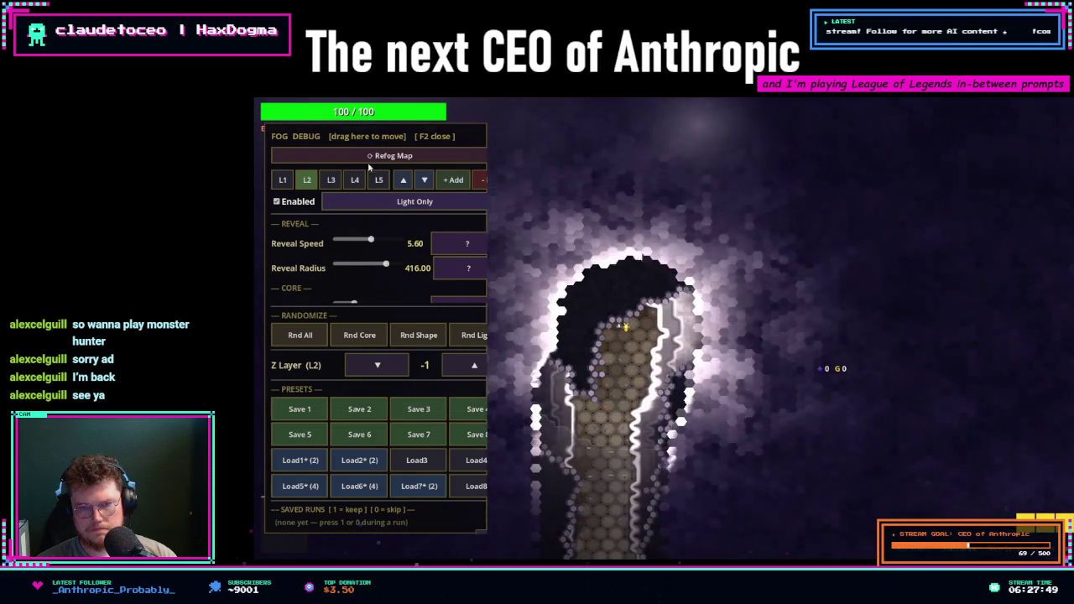
click(367, 156)
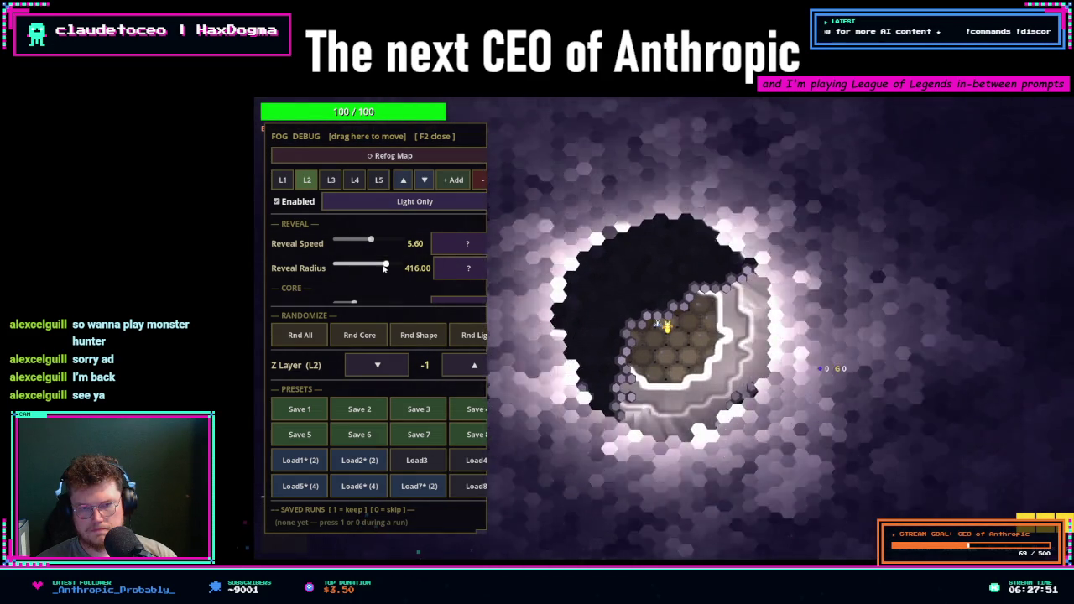
drag(383, 268, 375, 268)
click(382, 156)
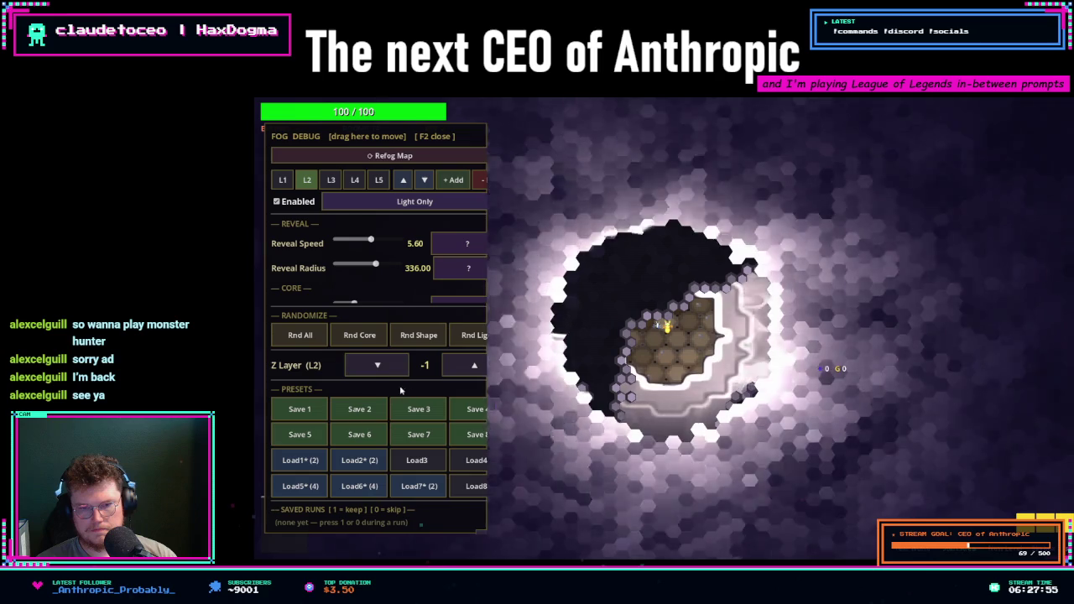
- Settle L2's Reveal Radius at 296 with a fresh refog and switch L2 to Light Only
click(376, 366)
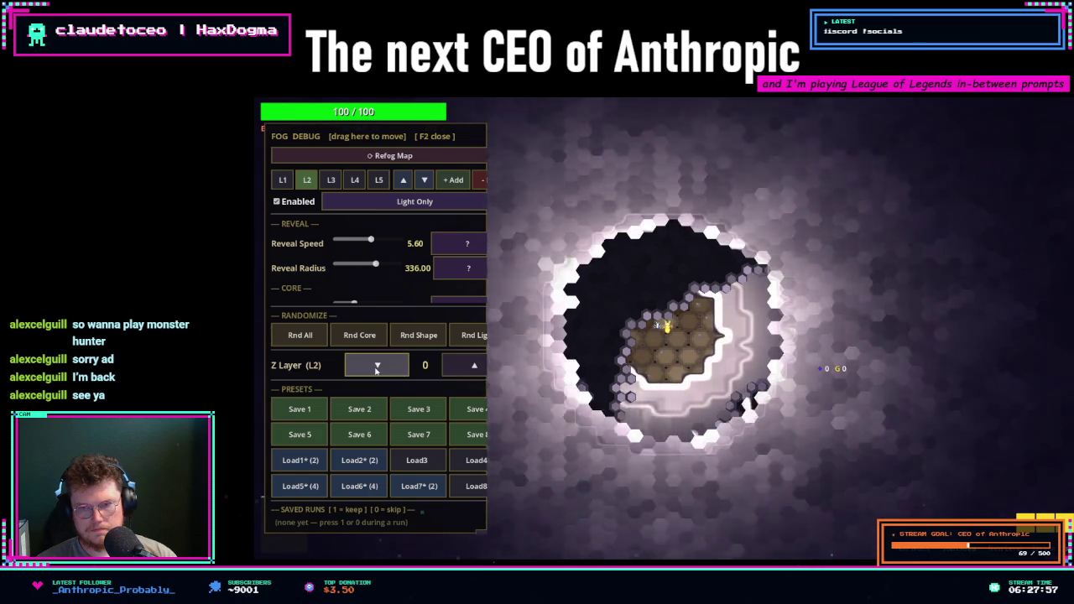
click(377, 366)
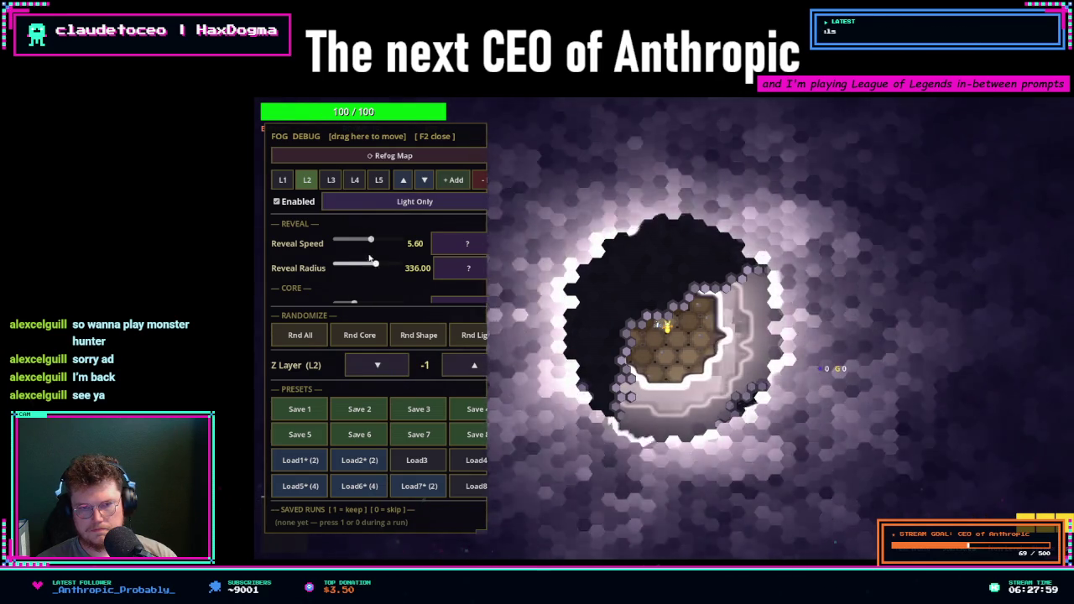
click(377, 265)
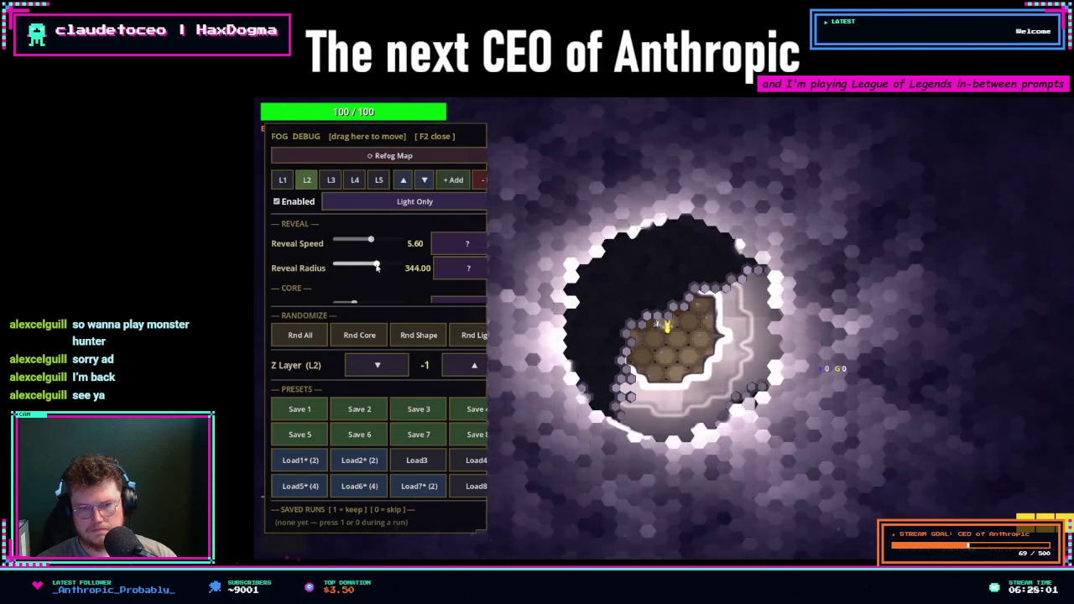
drag(377, 266, 370, 267)
click(398, 158)
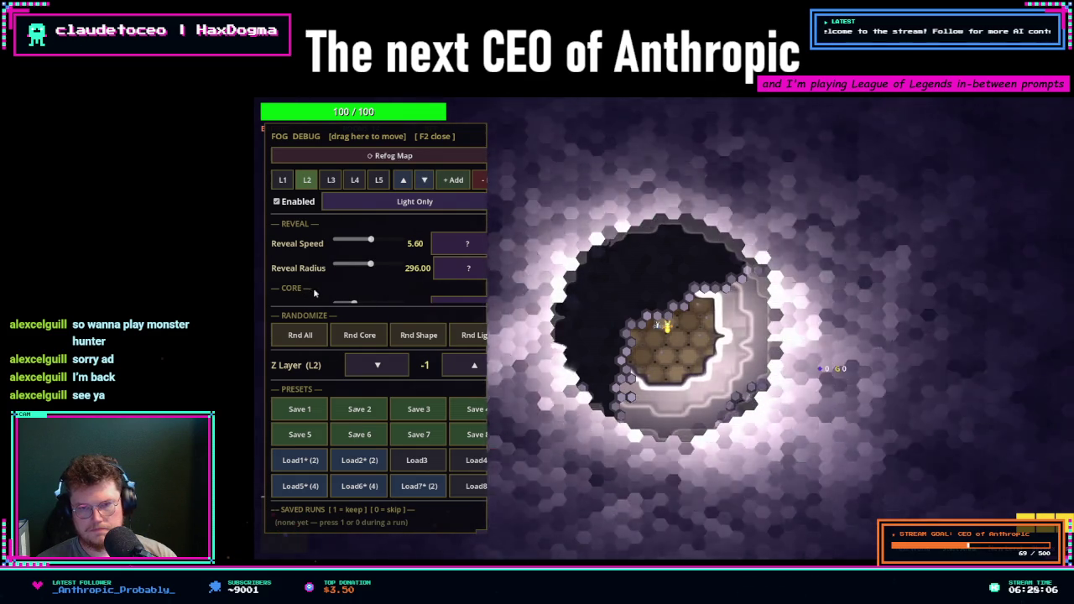
click(390, 205)
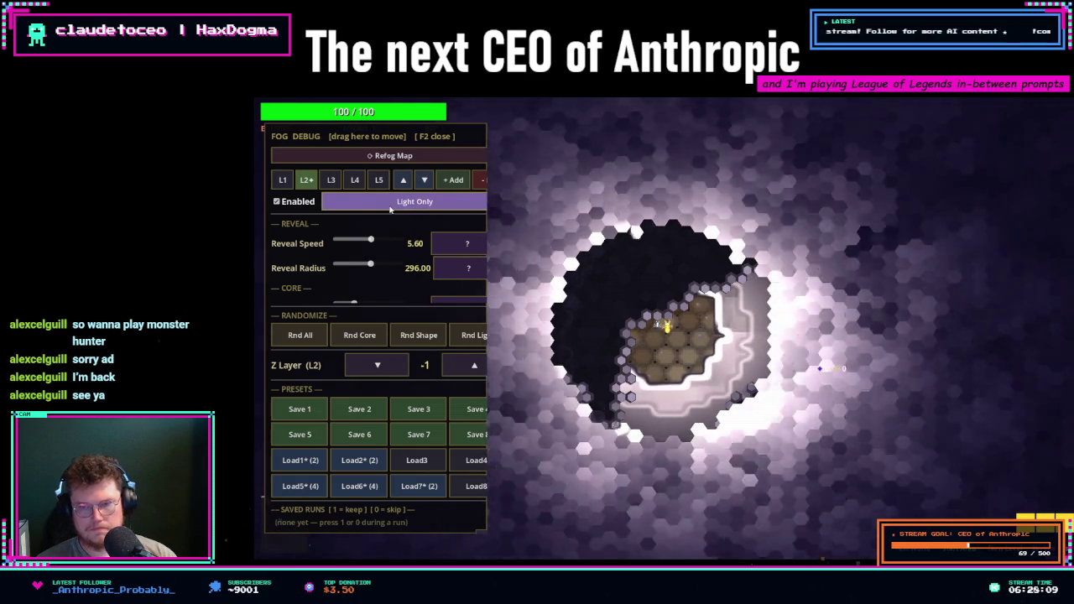
- Raise L2's Reveal Speed to 8.60 and nudge its Reveal Radius to 304
scroll(576, 270, up, 2)
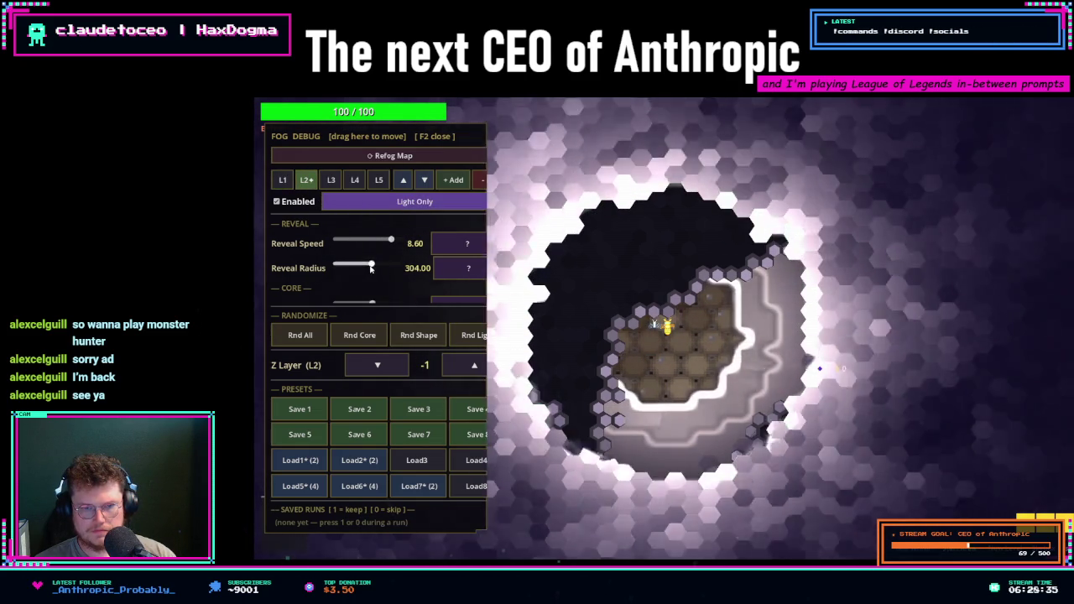
- Re-fog the map to replay the reveal, then compare layers L1 and L2
click(372, 156)
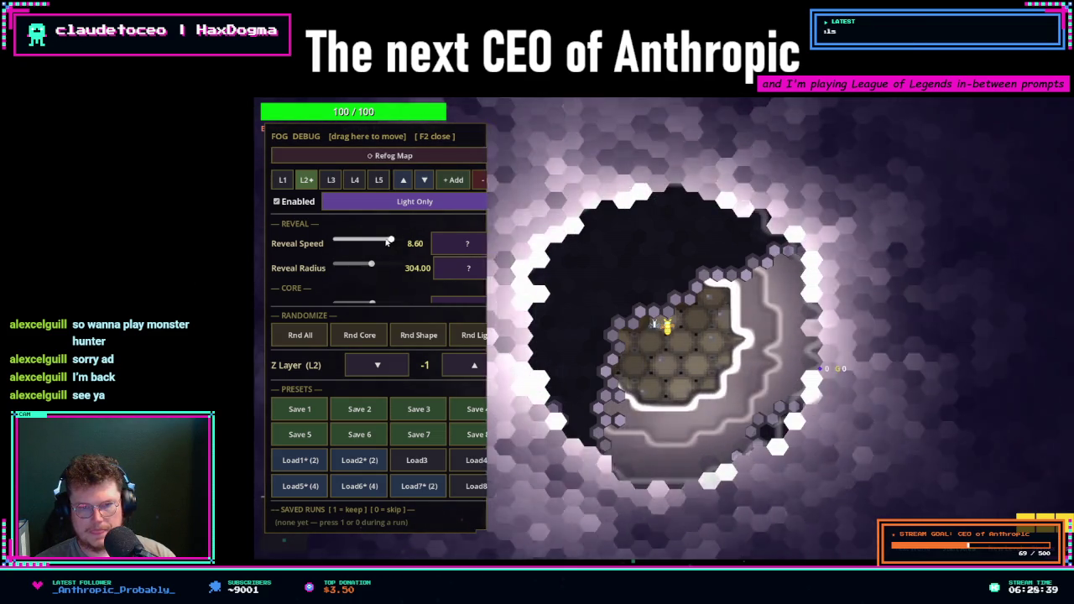
drag(387, 242, 368, 242)
click(283, 180)
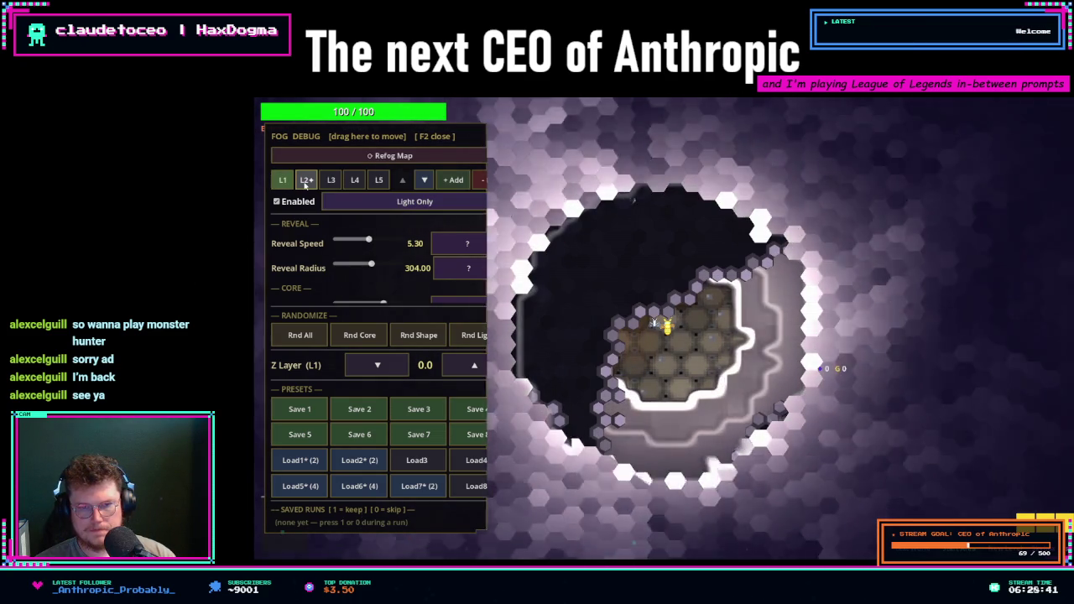
click(306, 181)
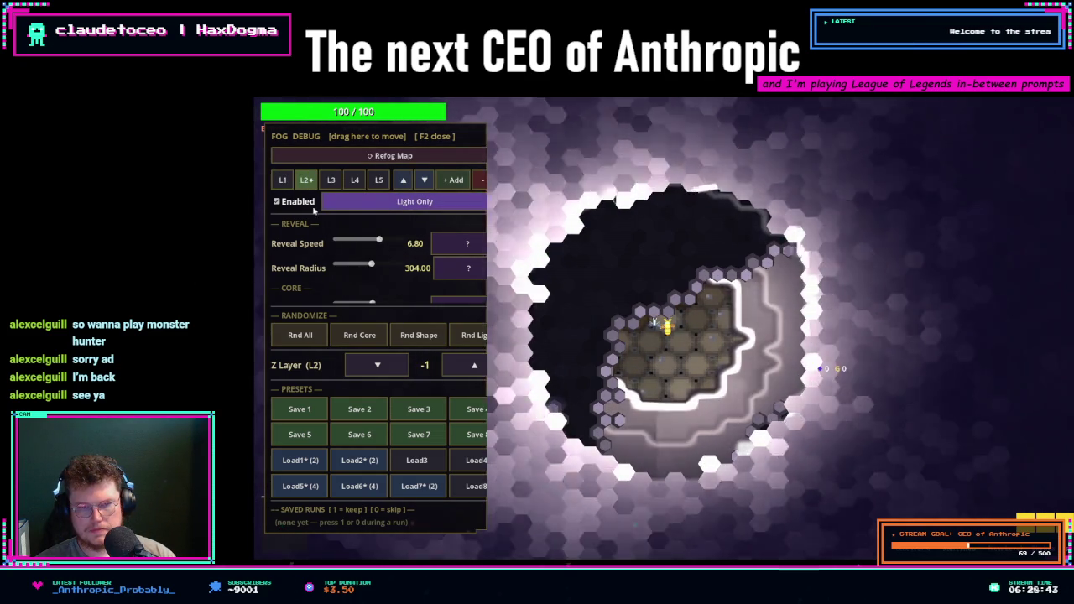
click(283, 180)
click(307, 179)
- Lower layer L2's reveal speed to 5.60 and check it against L1's settings
drag(378, 242, 372, 244)
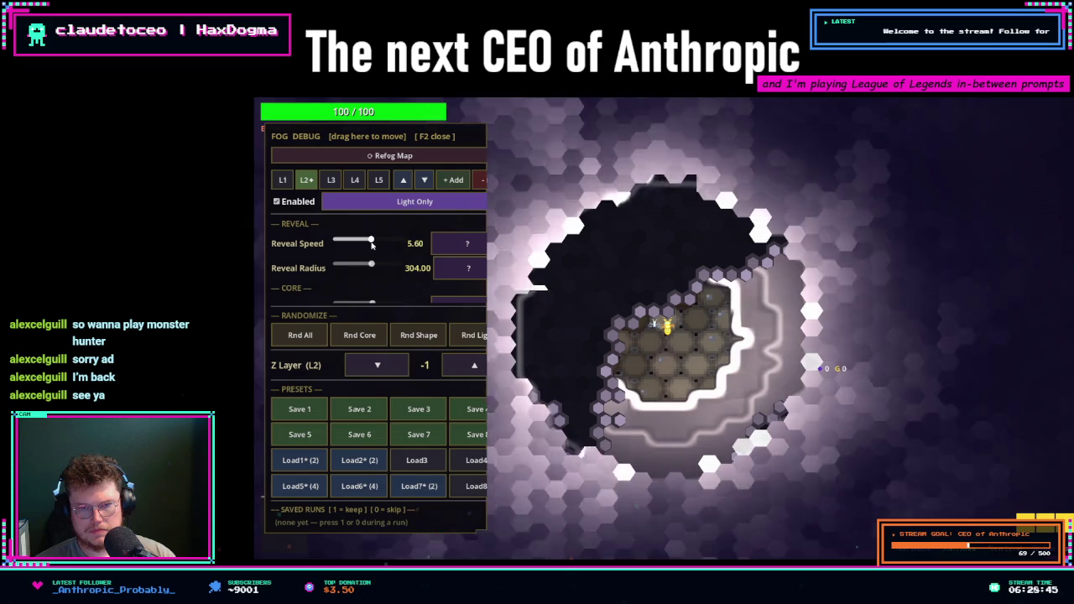
click(285, 180)
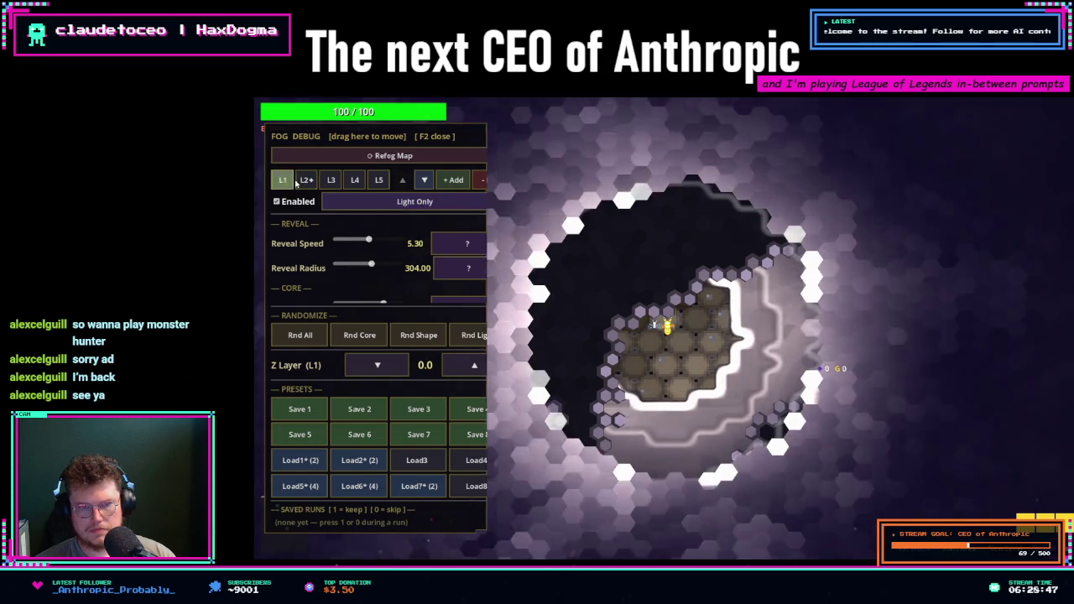
click(306, 179)
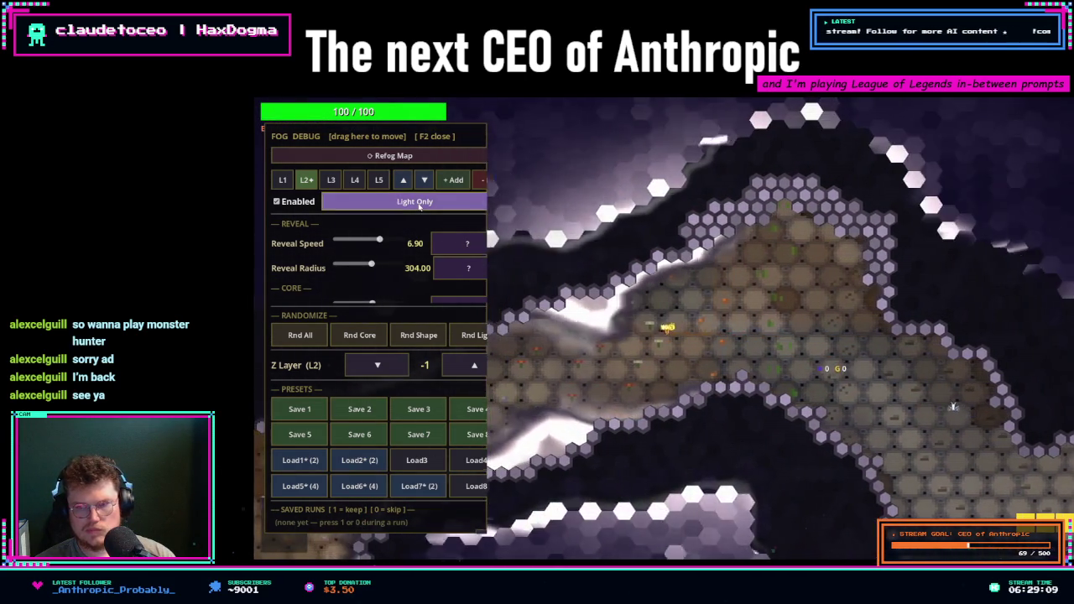
- Toggle Light Only on L2, view layer L3's settings, and add a sixth fog layer L6
click(420, 206)
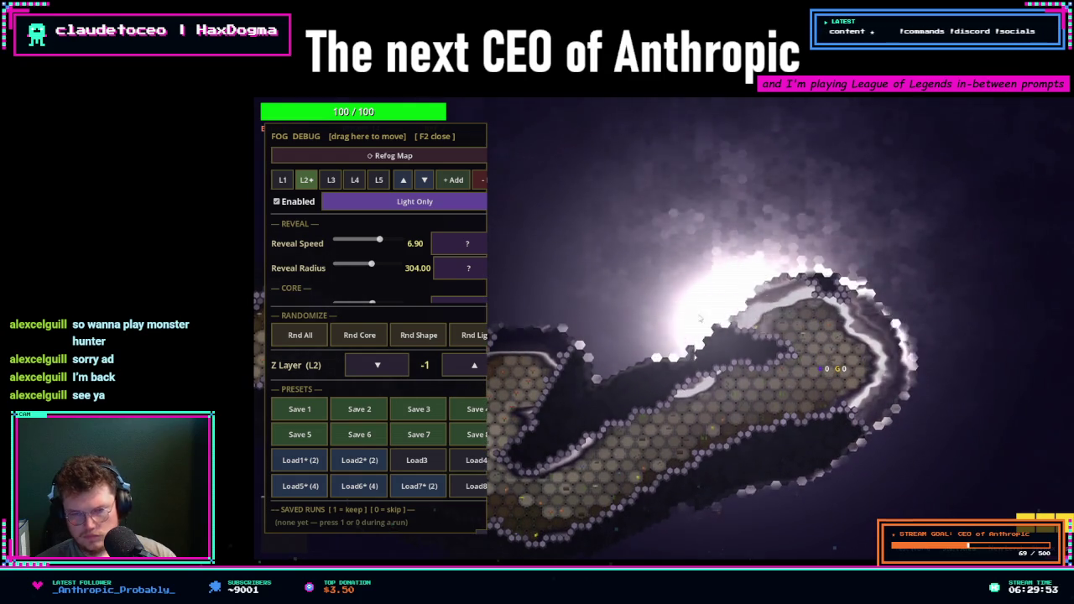
click(323, 184)
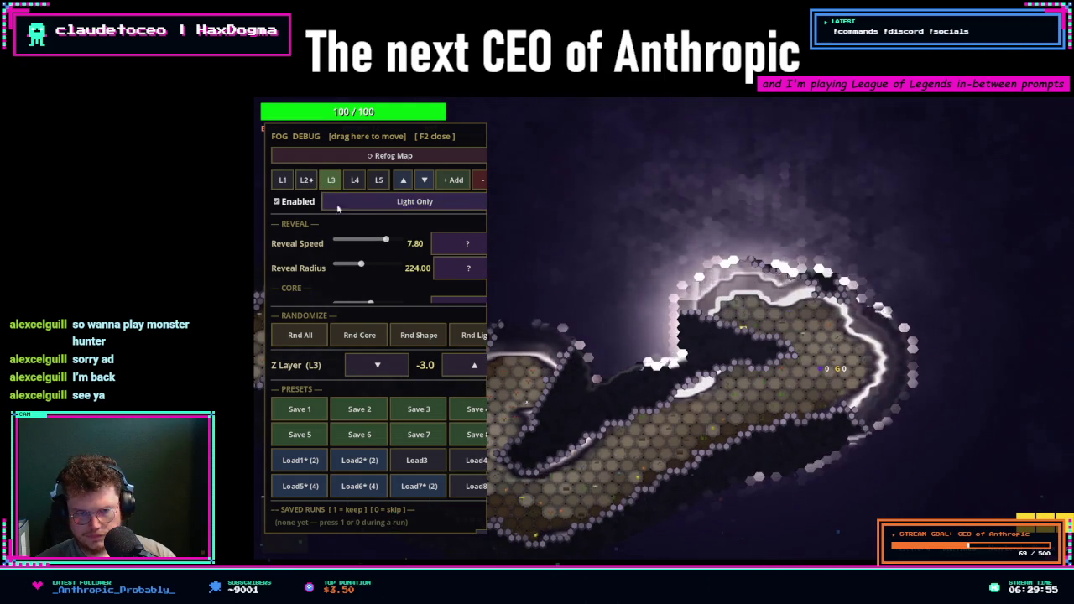
click(453, 180)
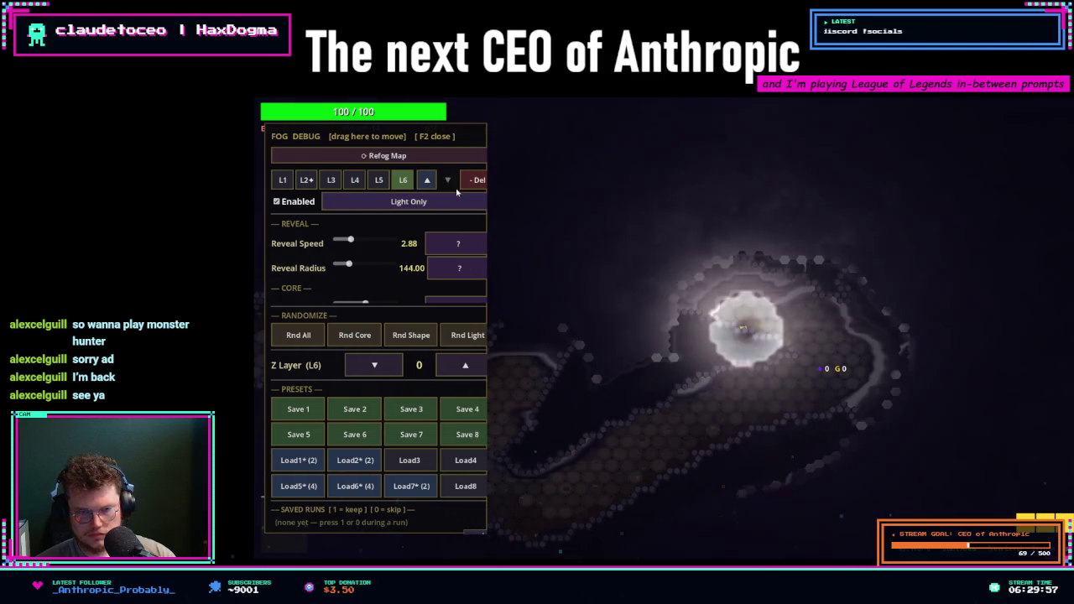
- Delete the extra L6 layer, cycle through L2 and L4, zoom in, and refog the map
click(473, 180)
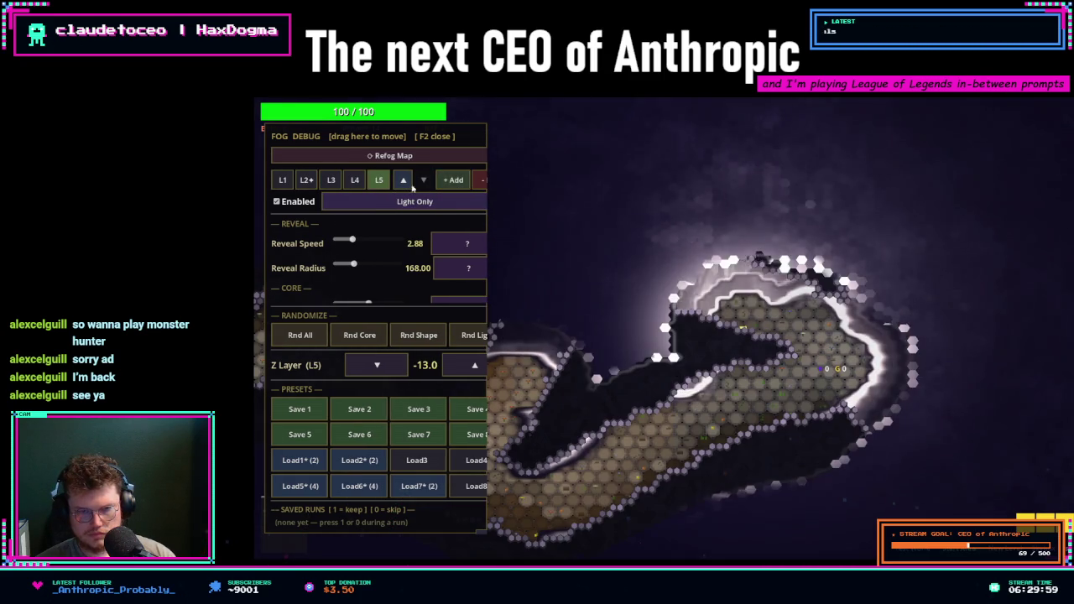
click(306, 182)
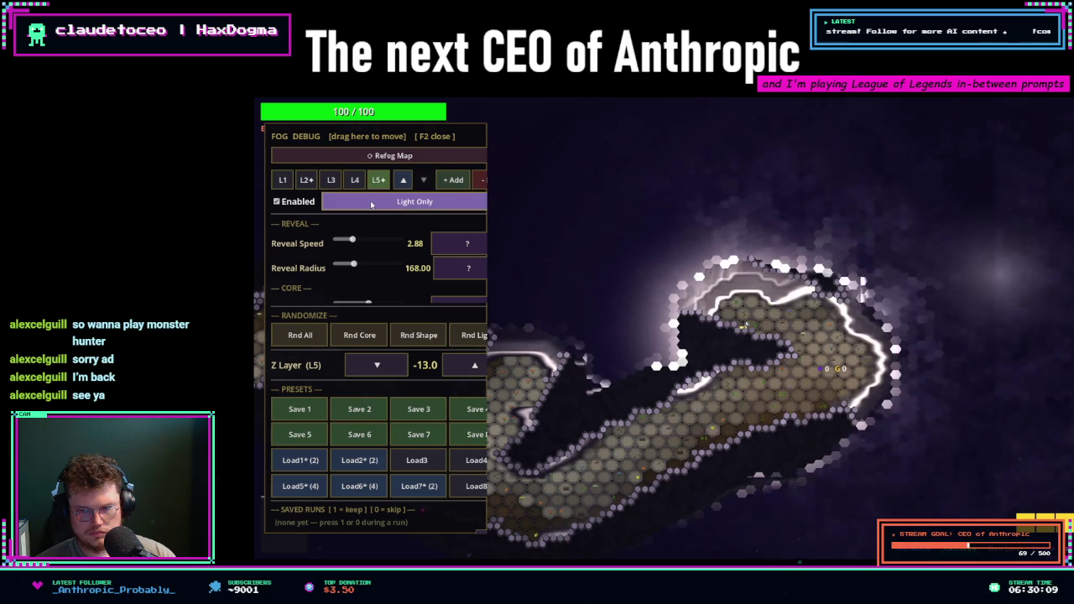
key(4)
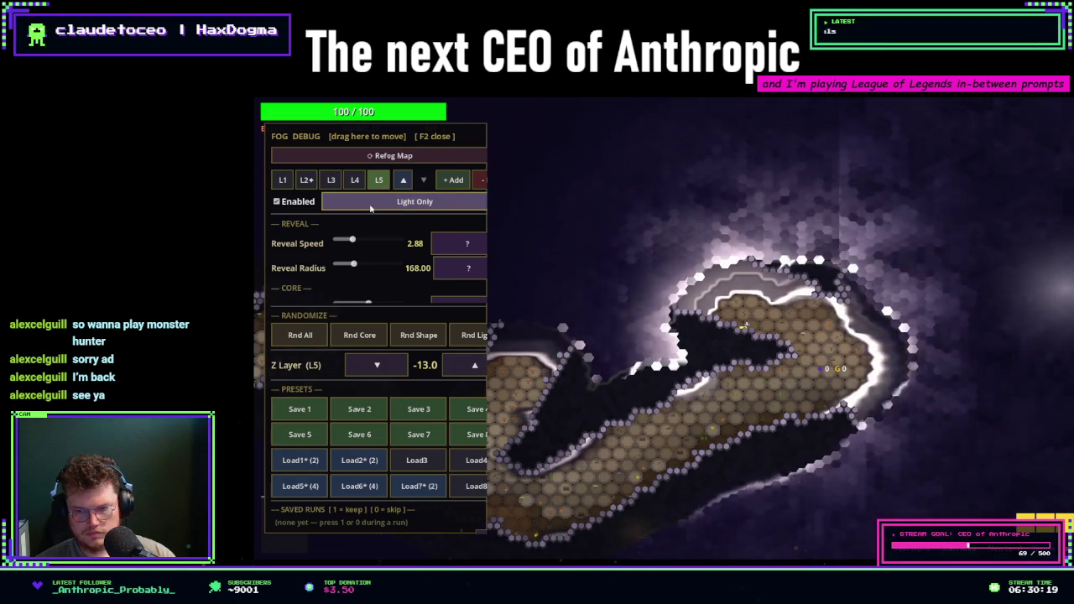
scroll(789, 314, up, 5)
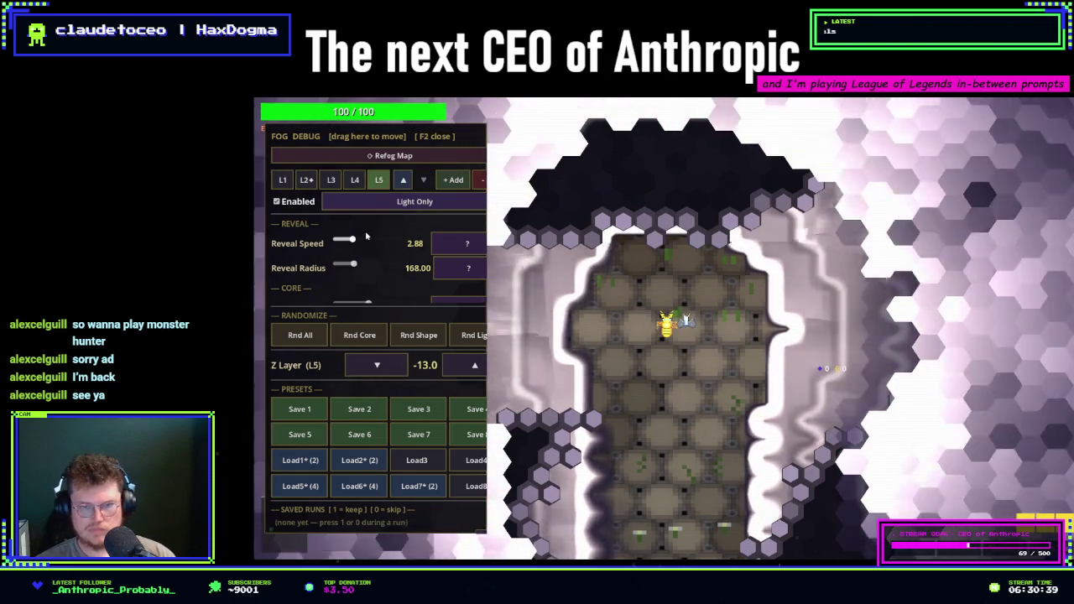
click(394, 156)
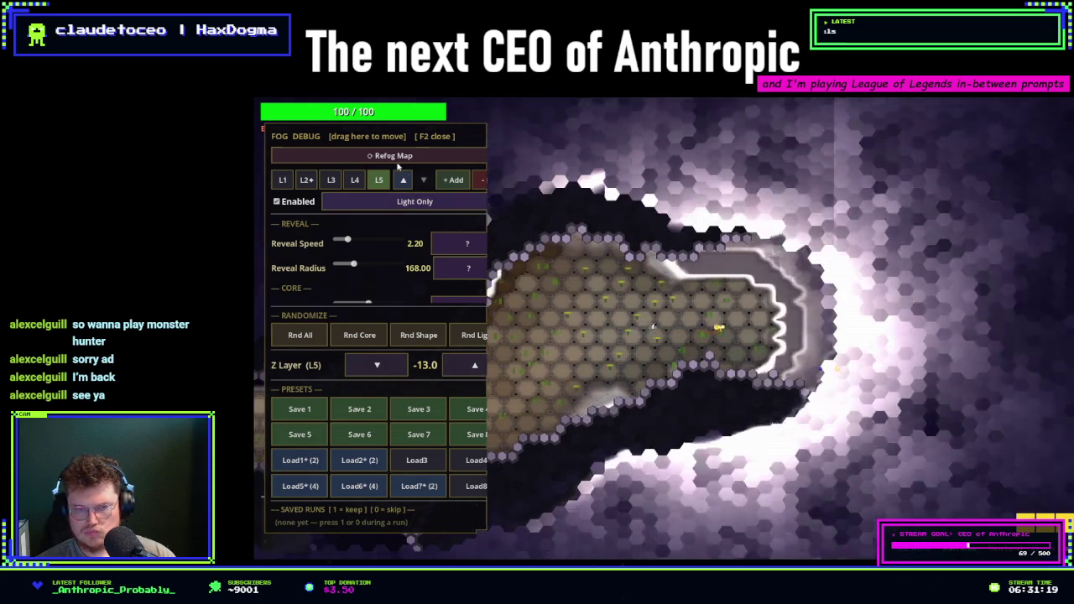
- Refog the map, raise layer L4's reveal radius in two steps, and close the fog debug panel
click(394, 156)
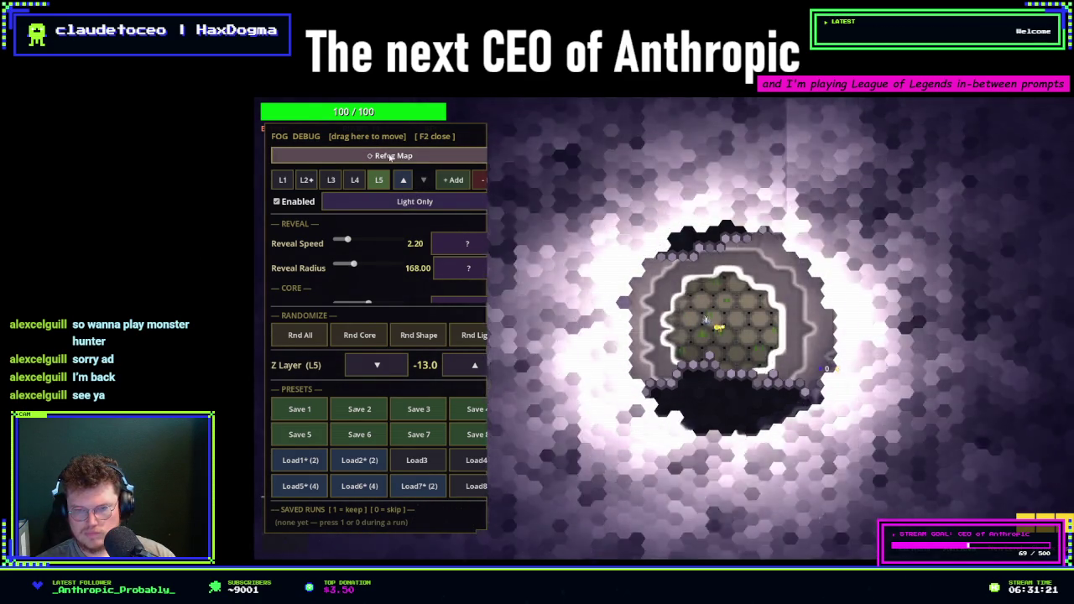
click(354, 179)
click(354, 265)
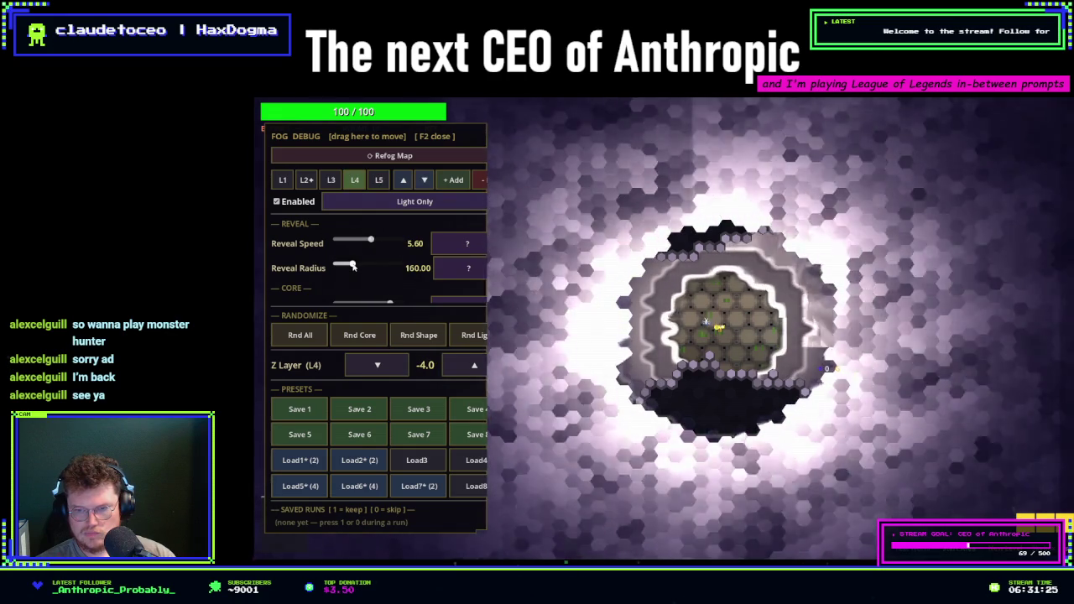
click(354, 265)
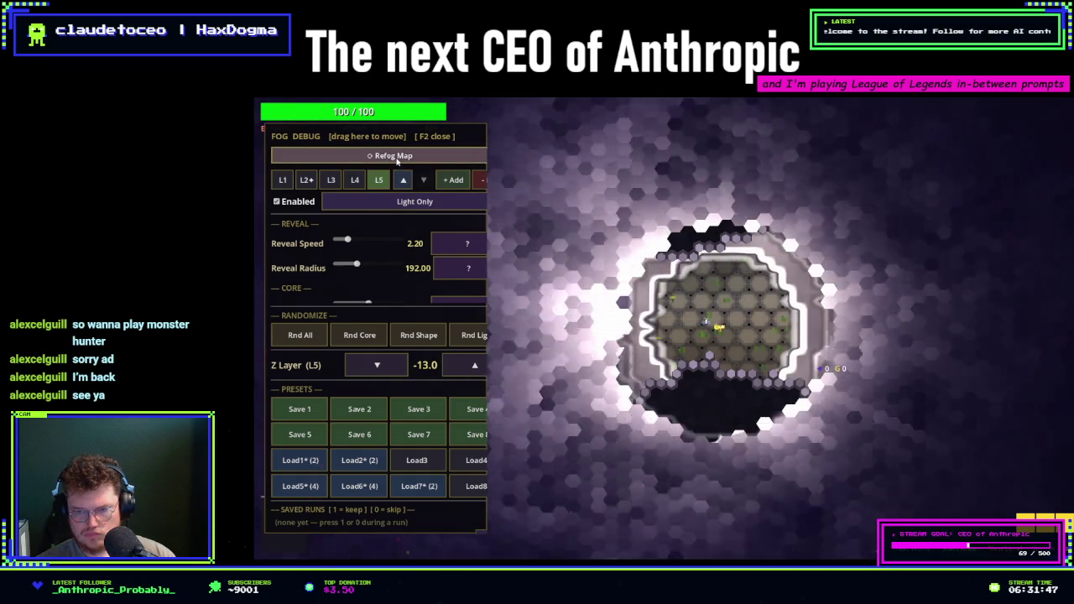
key(F2)
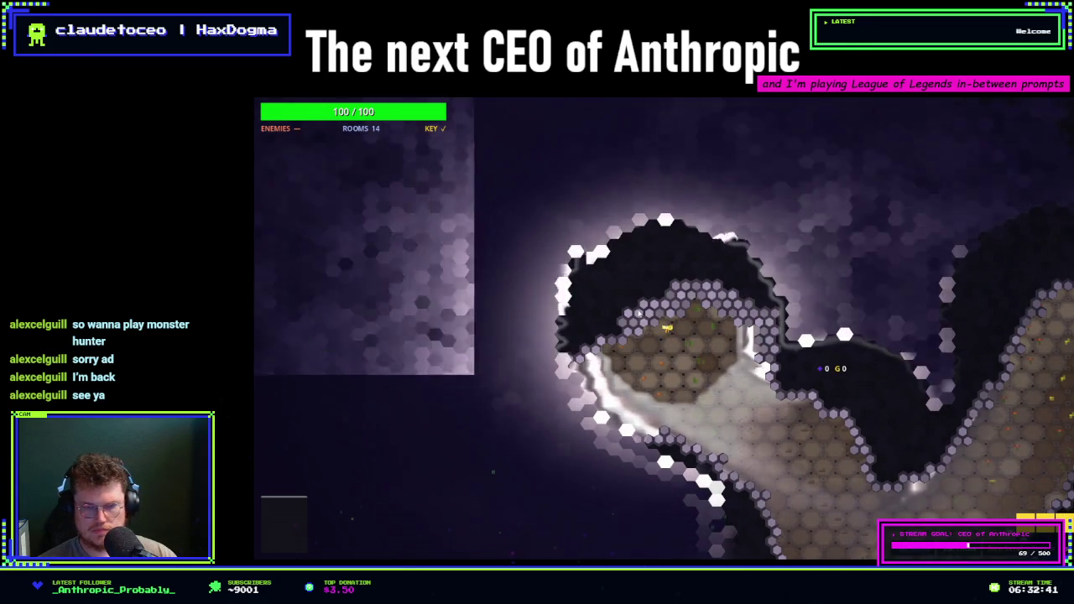
- Show the Movement Debug panel with F3, then hide it again
key(F3)
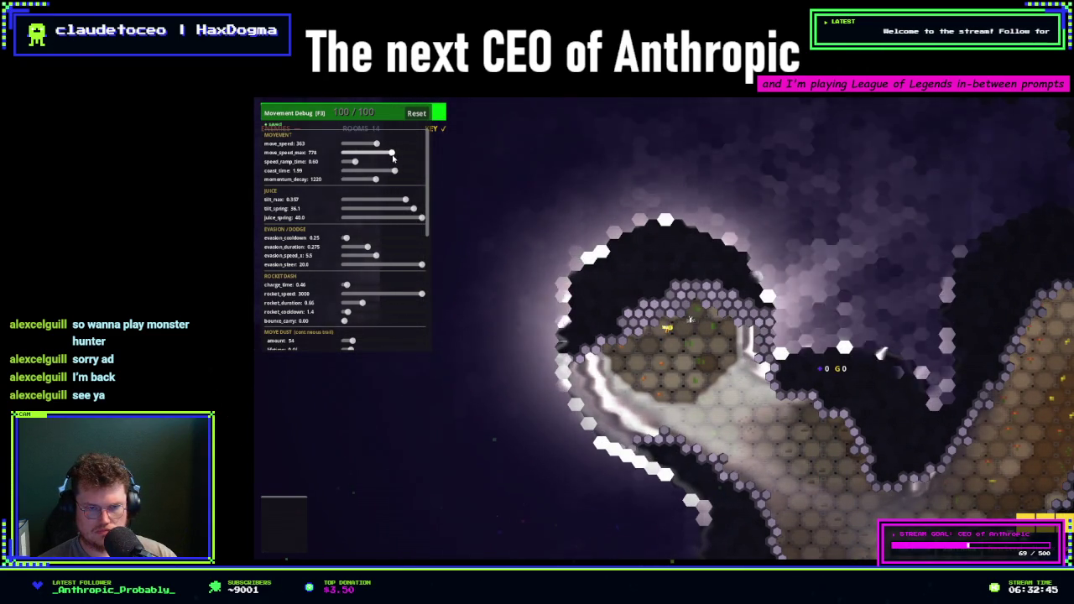
key(F3)
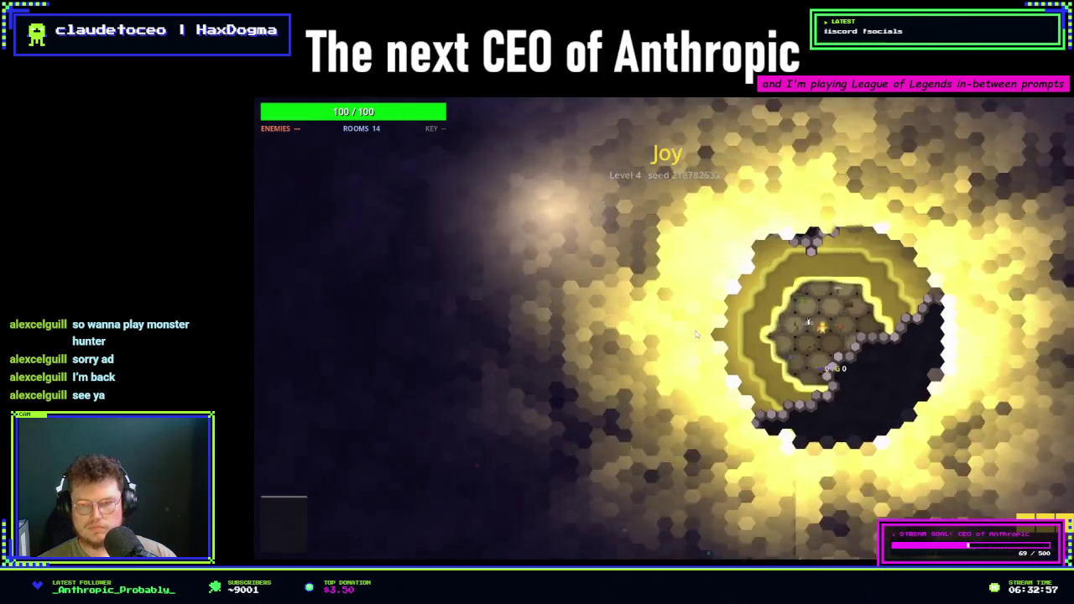
- Toggle the movement debug panel twice, then show and hide the F2 fog debug panel
key(h)
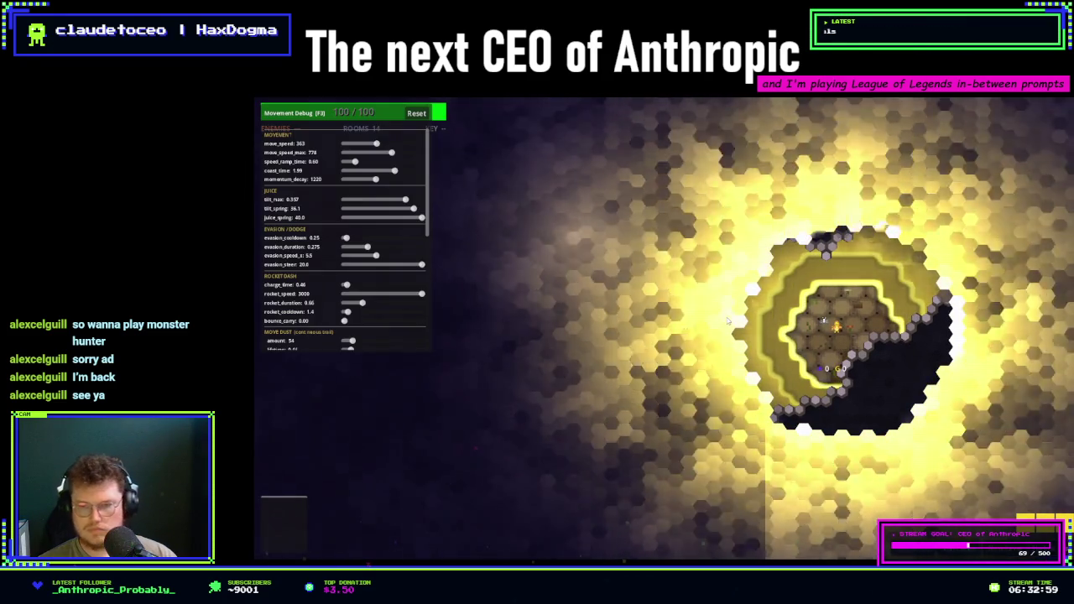
key(h)
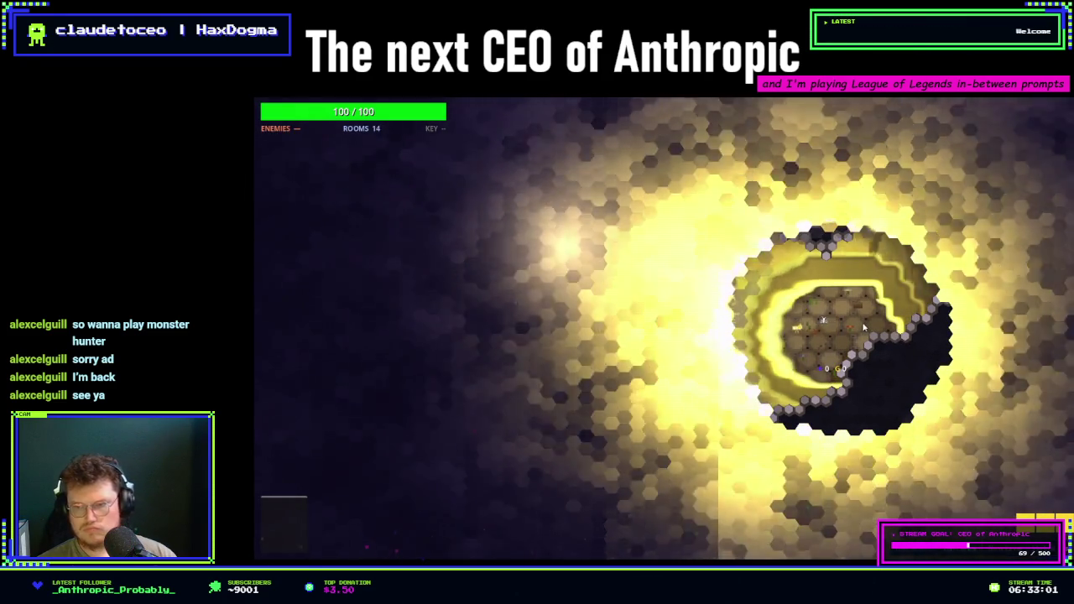
key(F2)
key(F2)
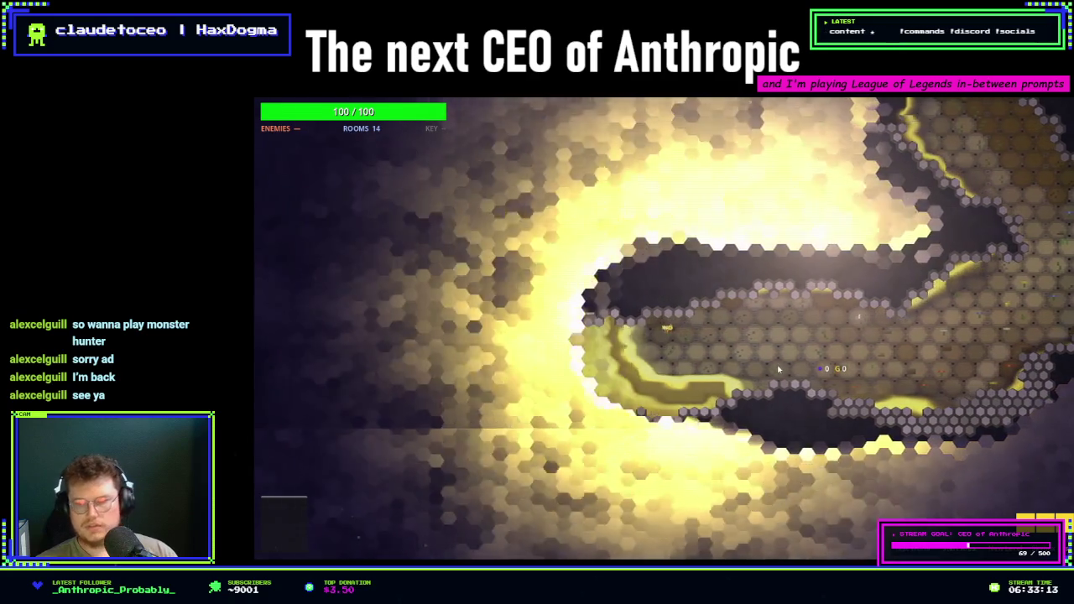
key(F2)
key(F2)
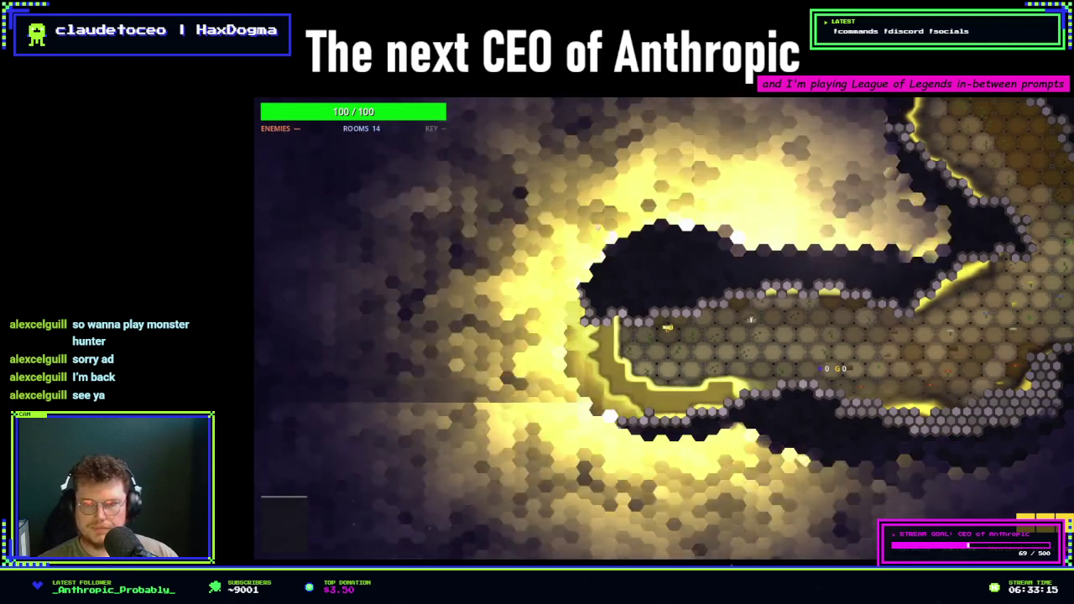
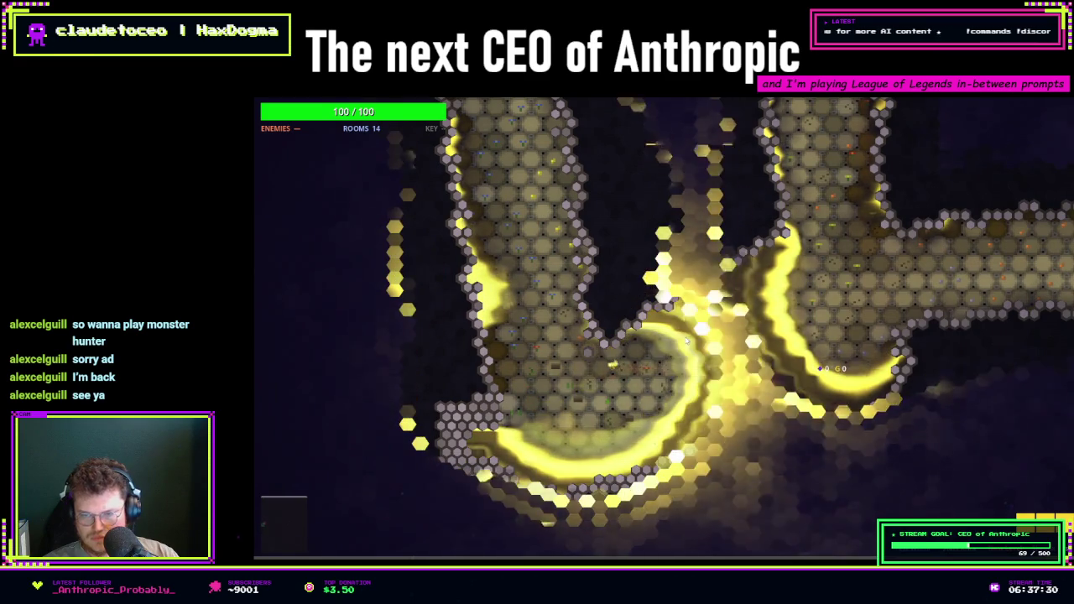
- Inspect the settings of fog layers L3 and L4 in the Fog Debug panel
key(F2)
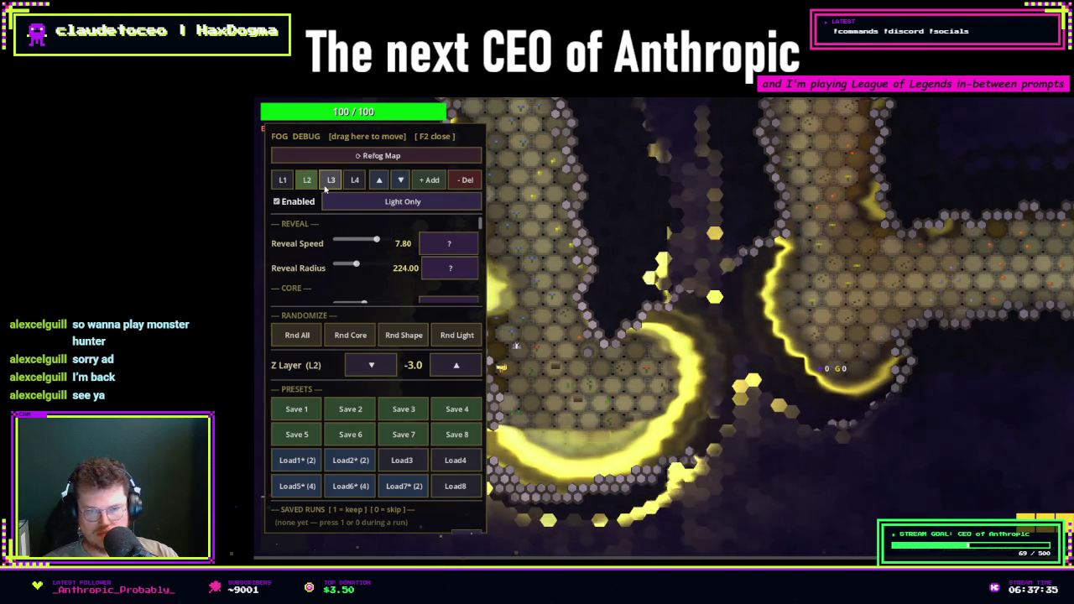
click(328, 182)
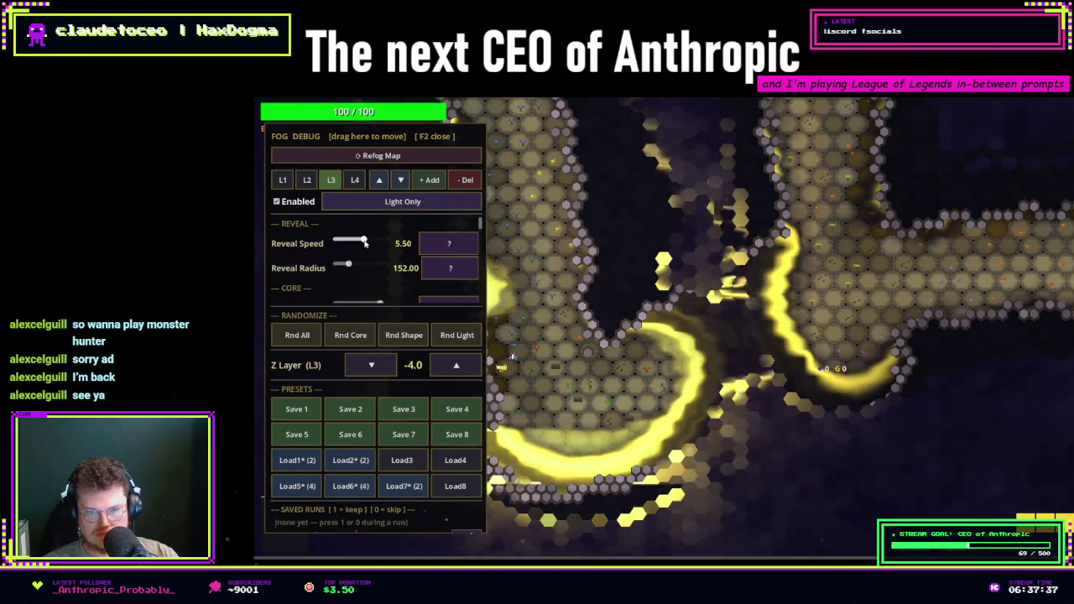
click(354, 180)
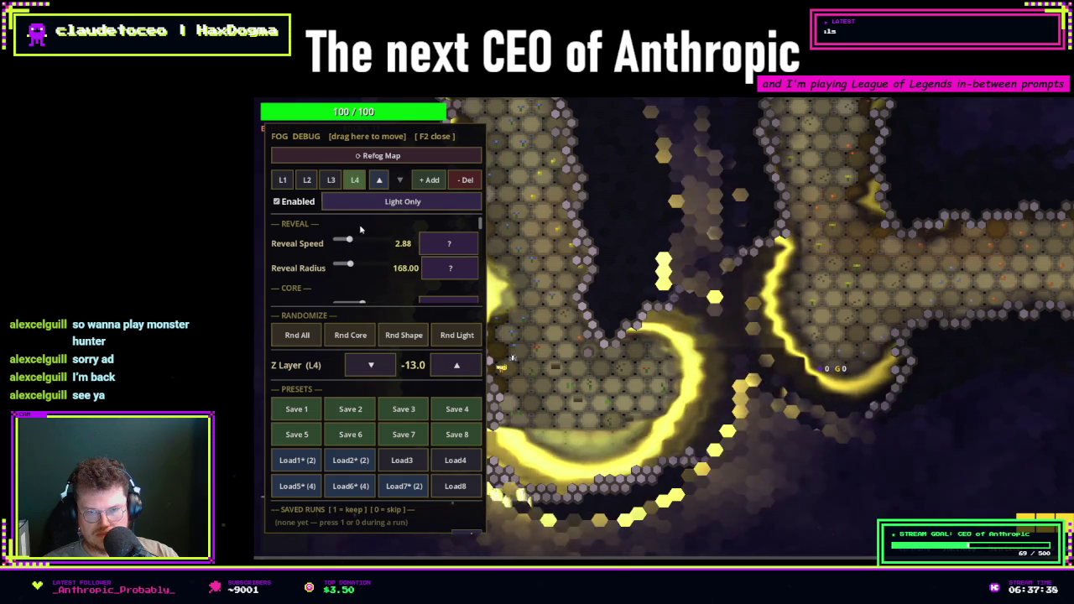
key(F2)
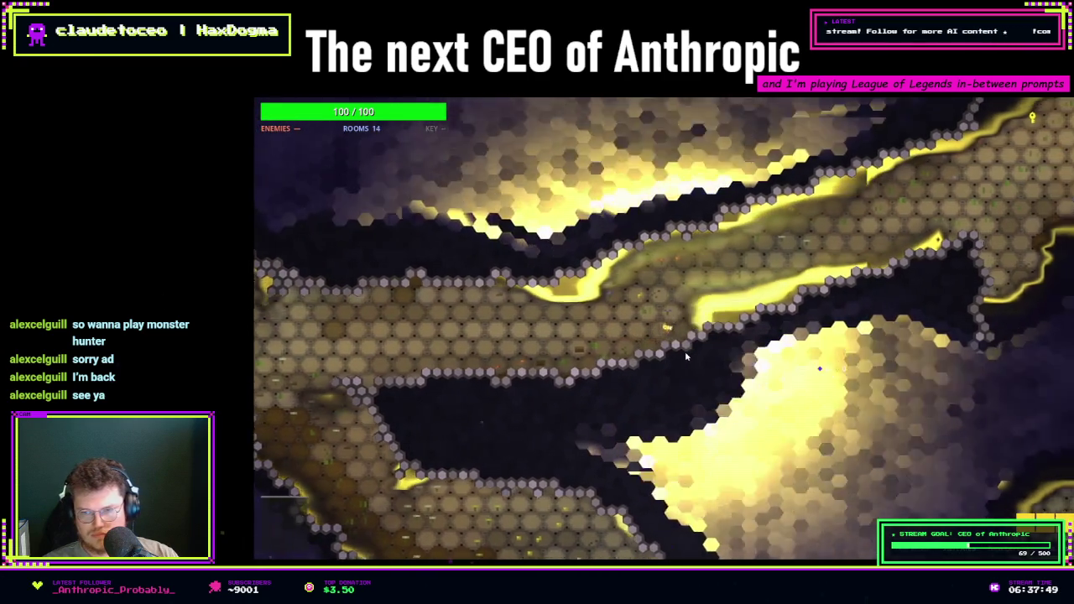
- Lower the L4 fog layer's Reveal Speed to 2.80 and close the Fog Debug panel
key(F2)
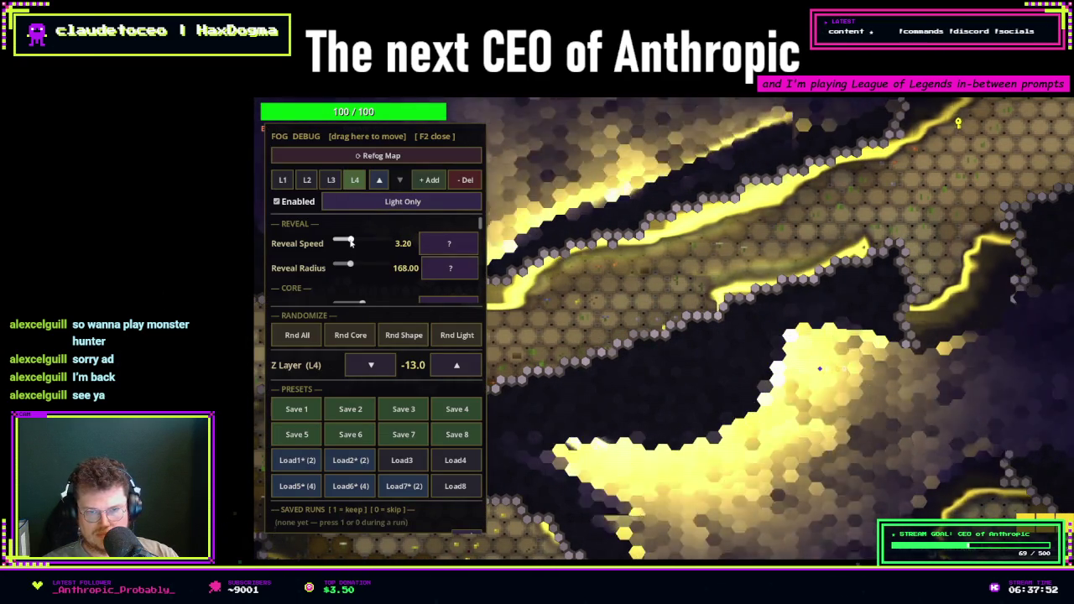
drag(351, 242, 350, 242)
key(F3)
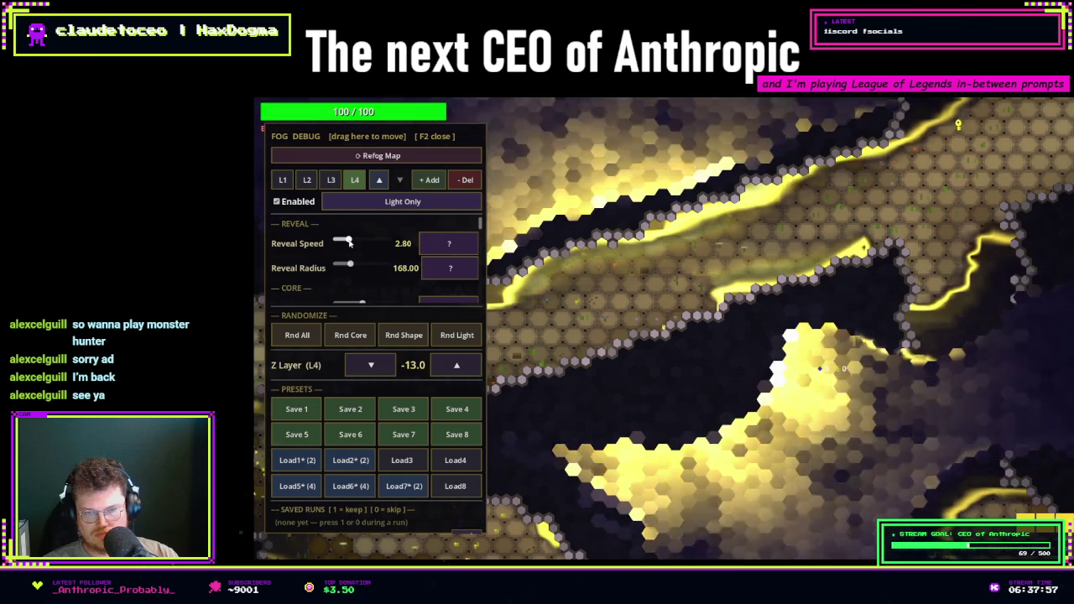
key(F2)
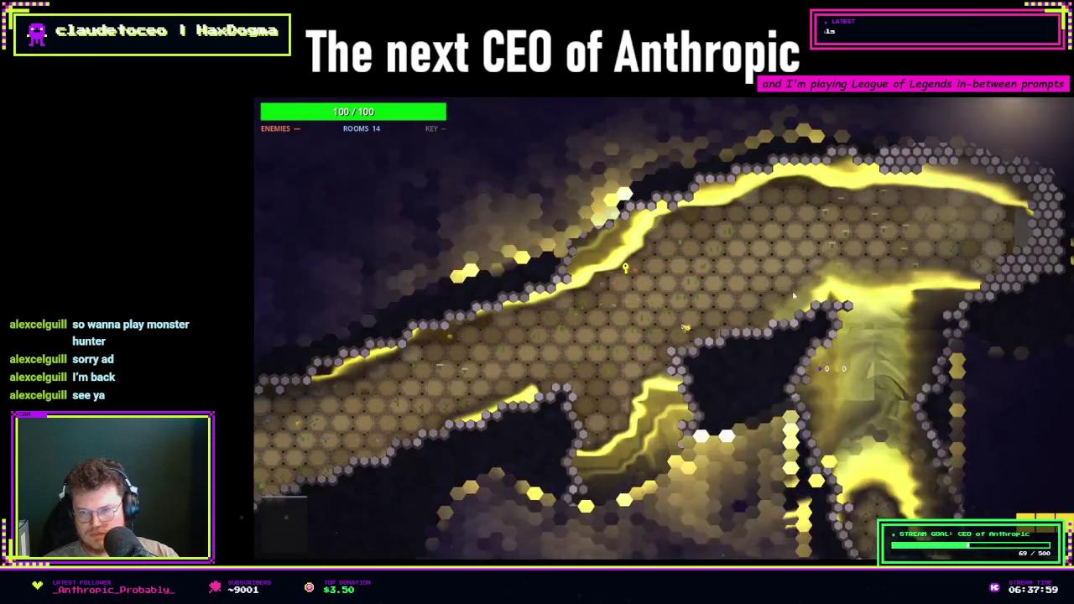
- Walk the player around the cave with WASD to grab the key, then bring up Claude Code
key(s)
key(a)
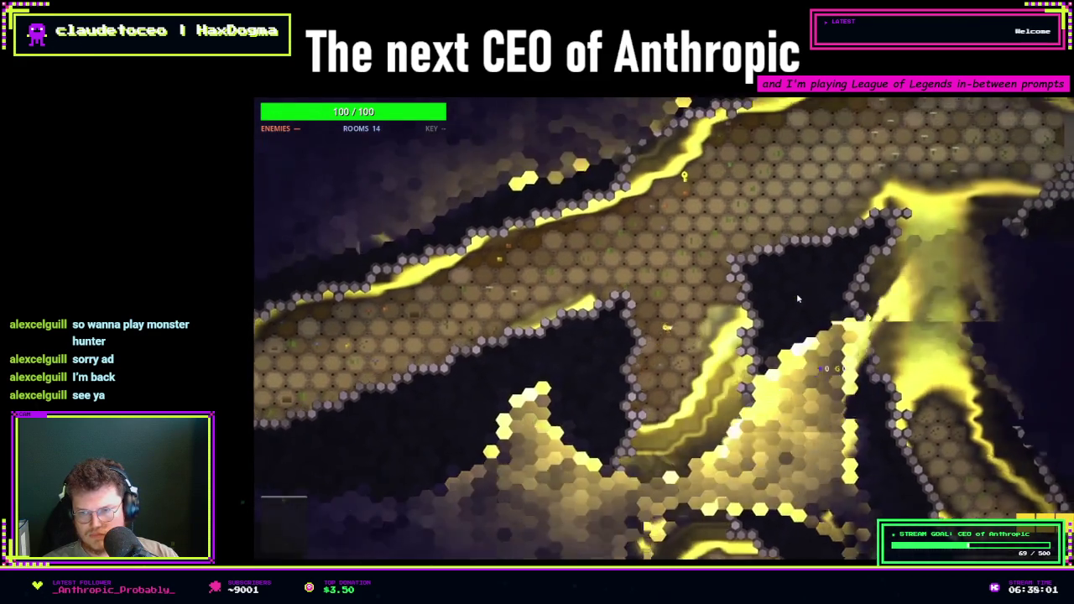
key(w)
key(a)
key(s)
key(s)
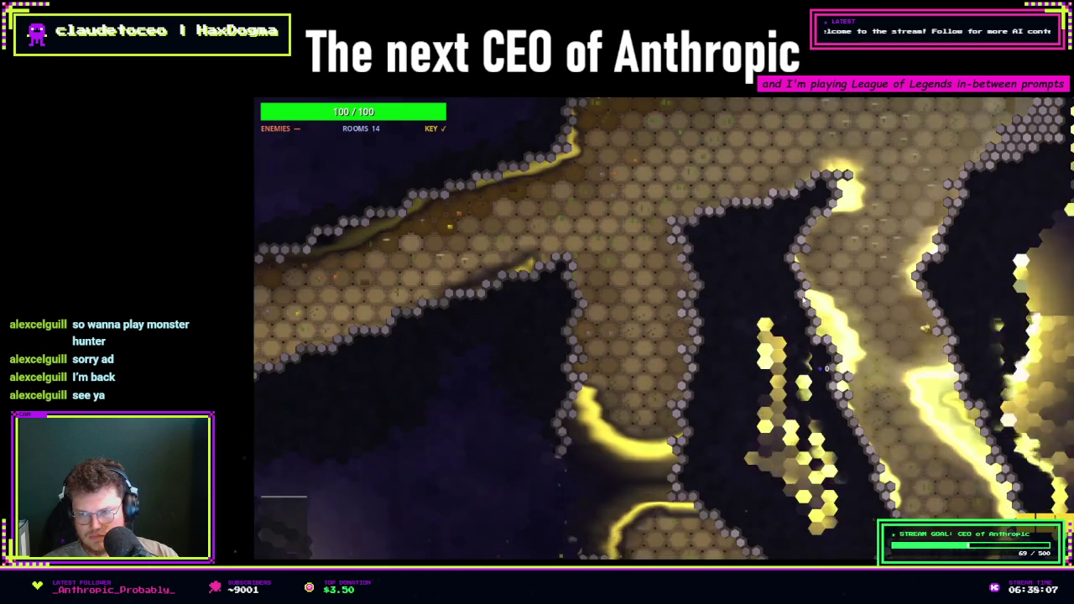
key(s)
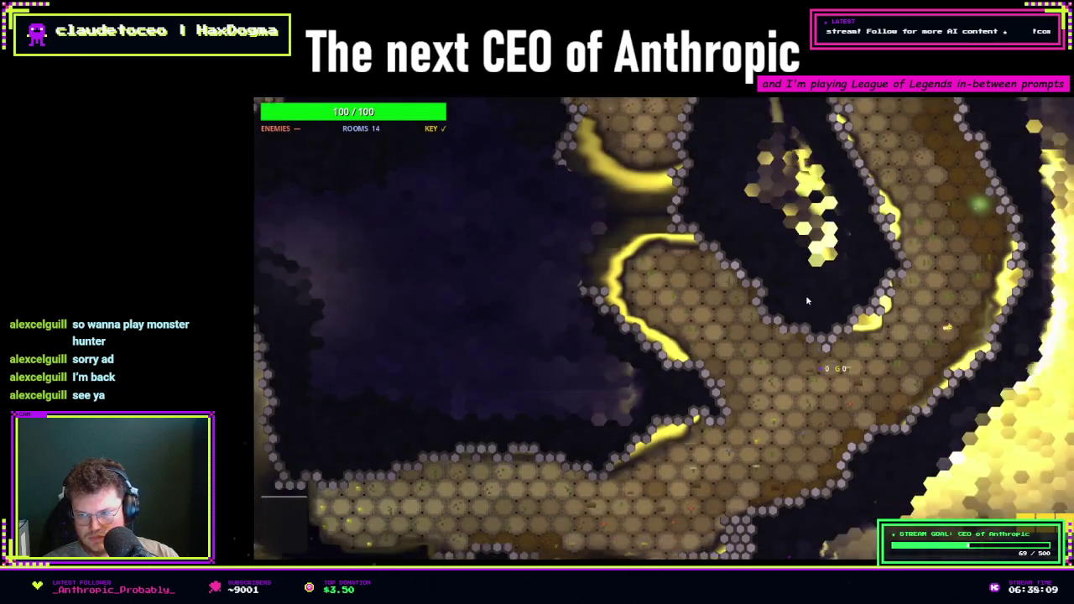
key(s)
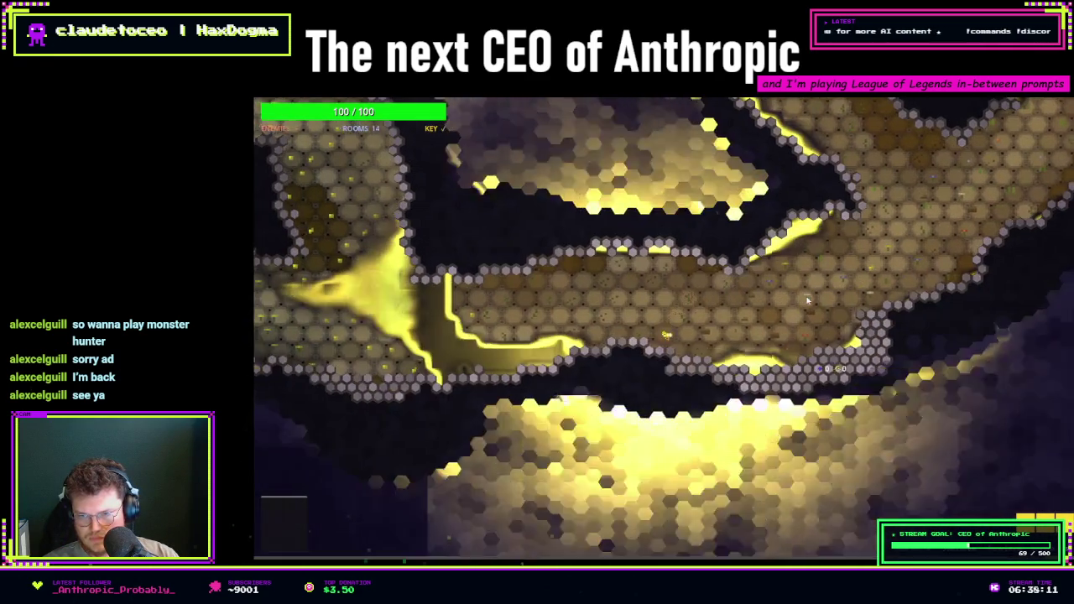
key(s)
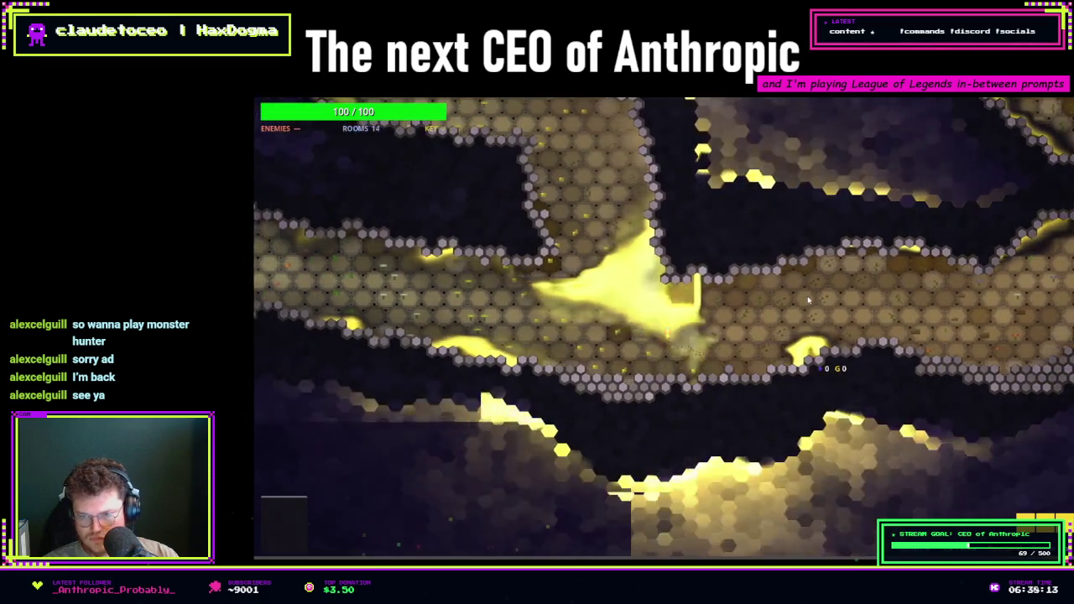
key(w)
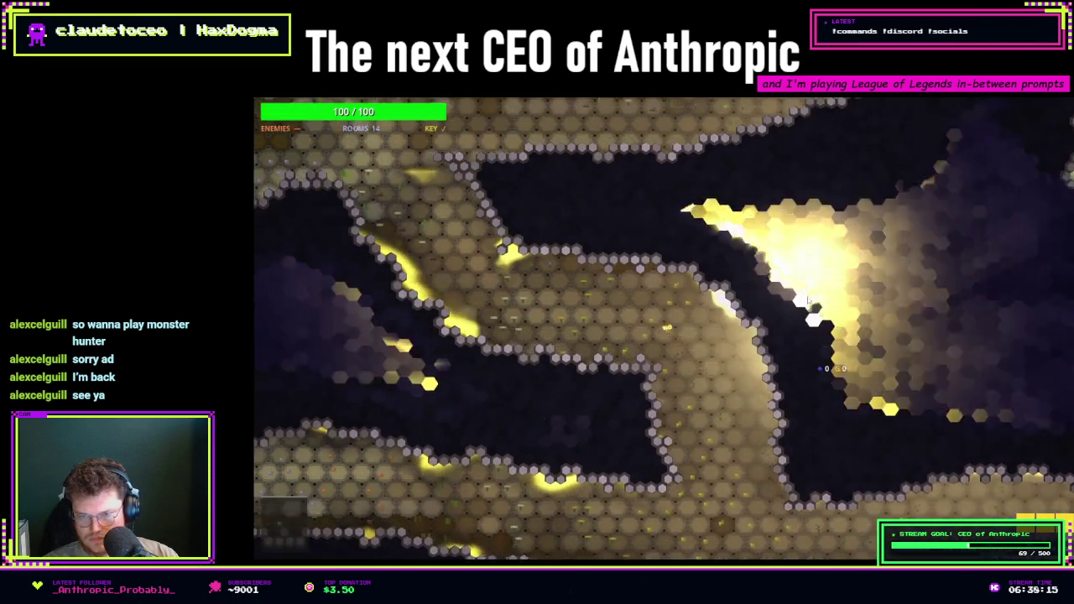
key(w)
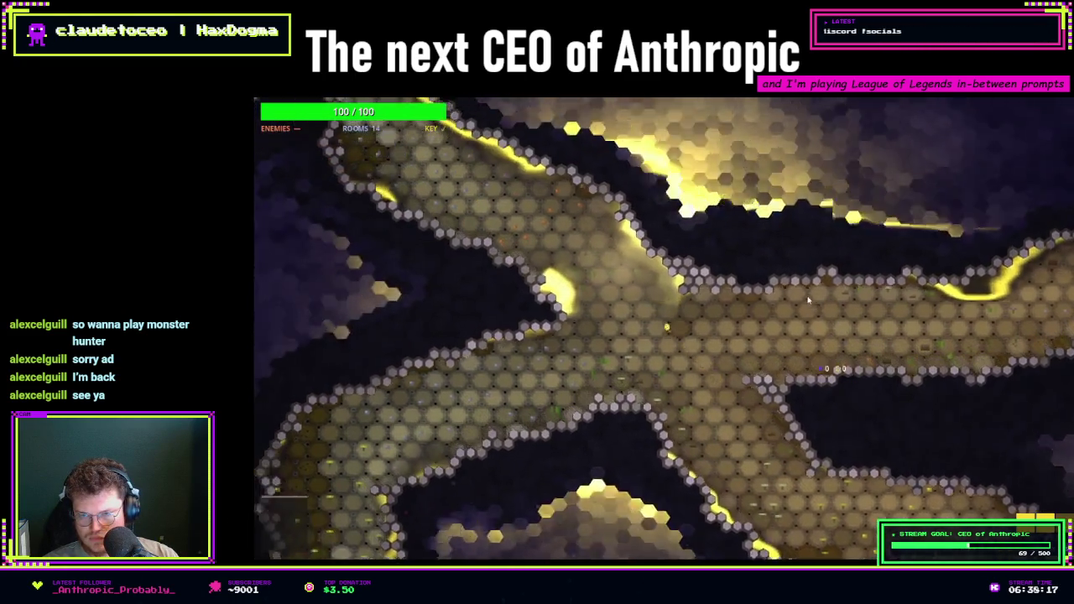
key(w)
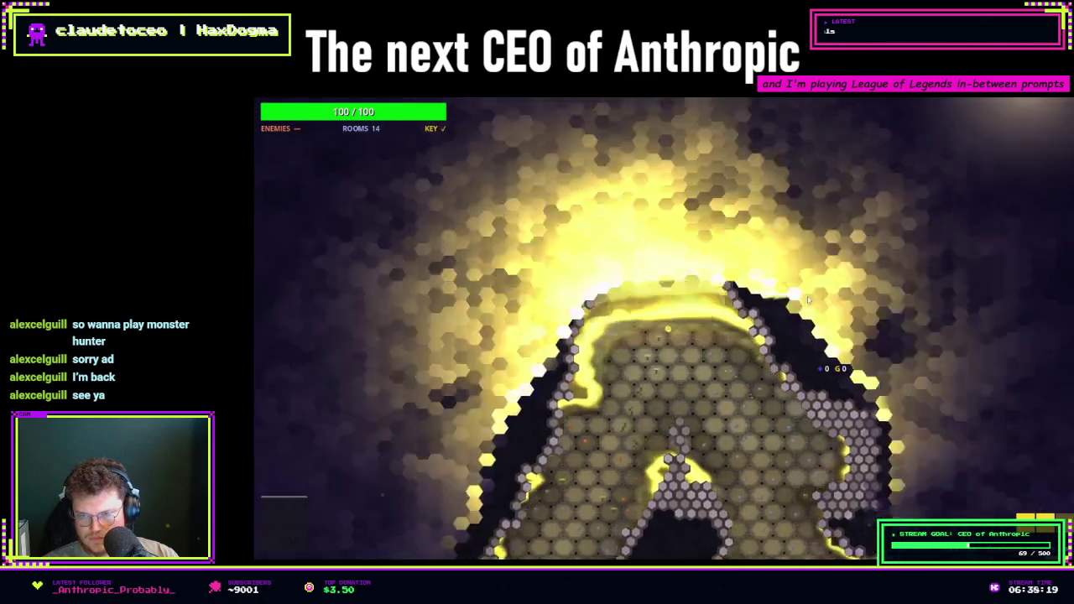
key(alt+Tab)
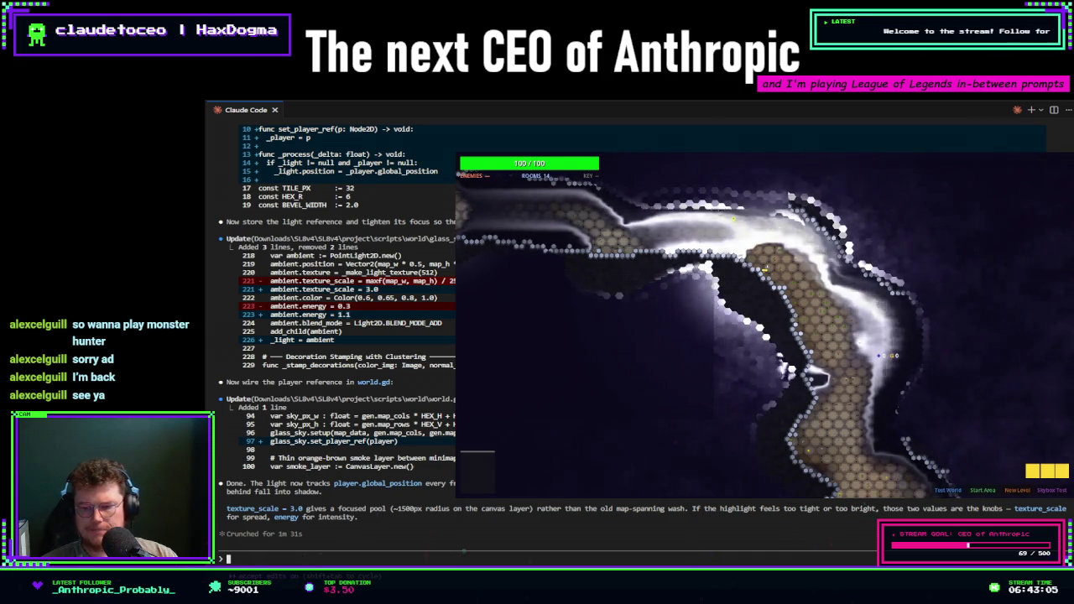
- Close the game preview to read Claude's summary of the player-following light
click(811, 500)
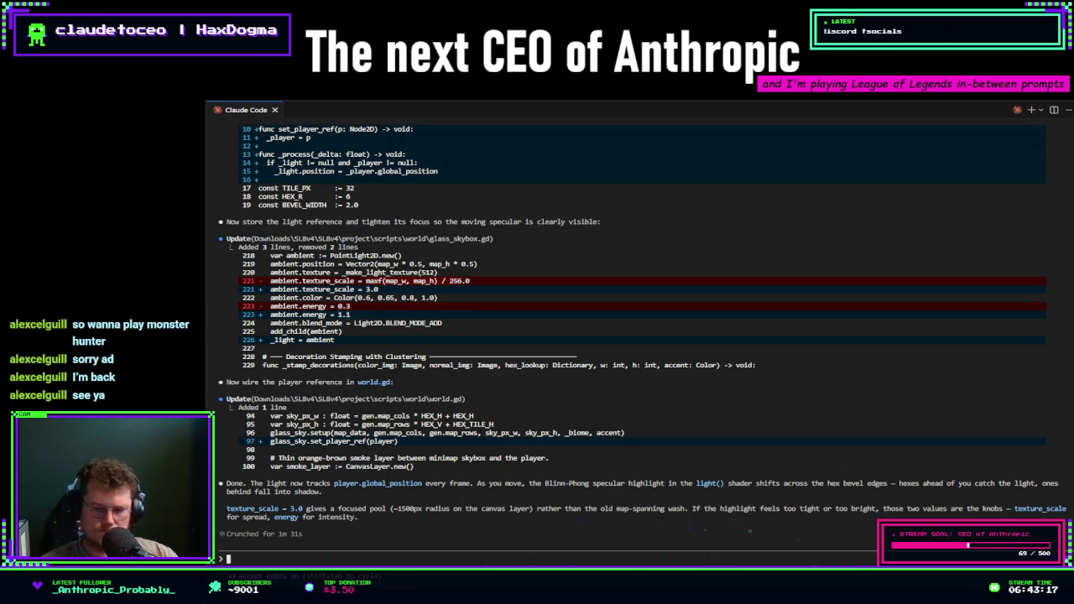
- Relaunch the Godot game with F5 to see the new blue player-following light
key(F5)
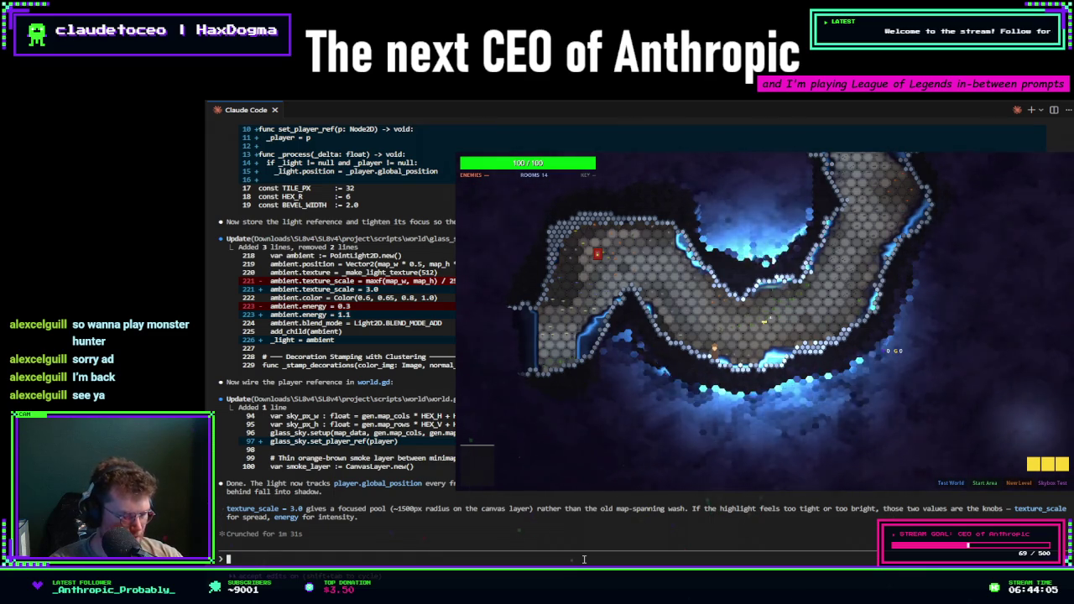
- Ask Claude Code: 'scale reduced by half, energy increase by 2' for the player light
text(Make the radius)
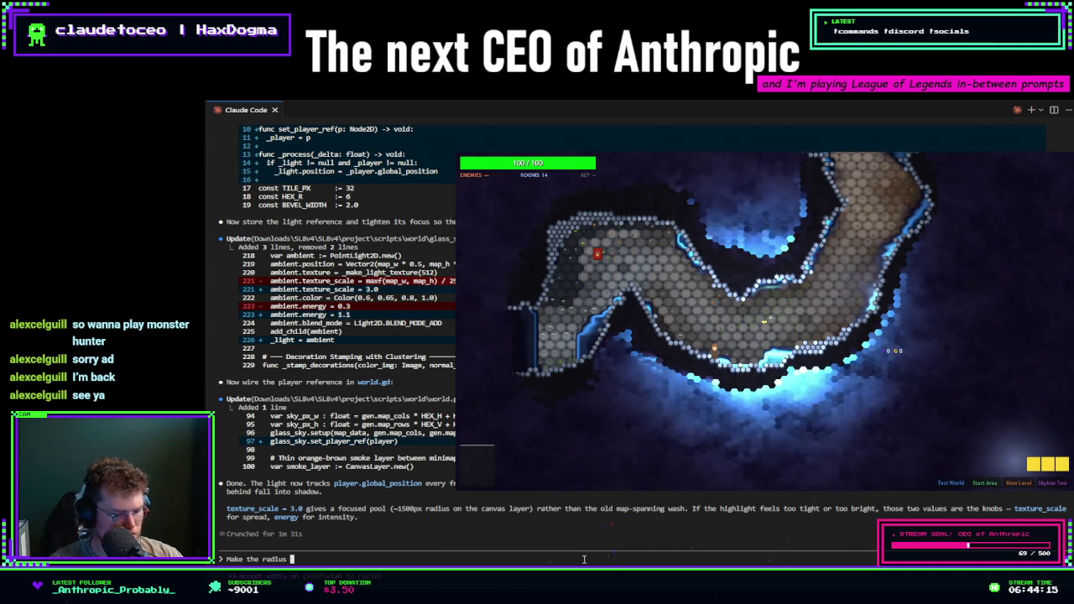
text(half the )
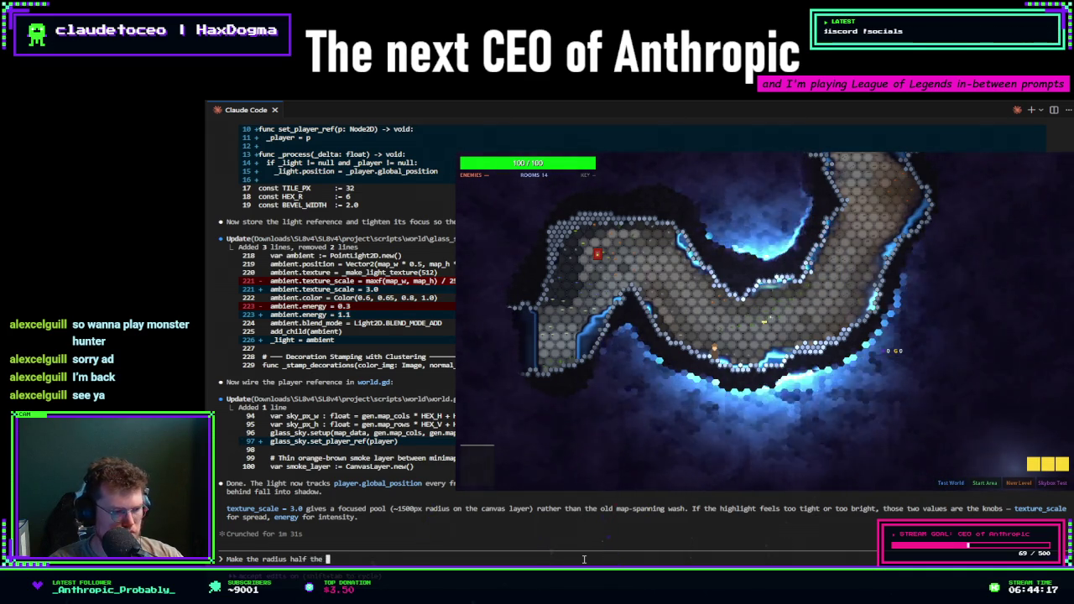
text(size)
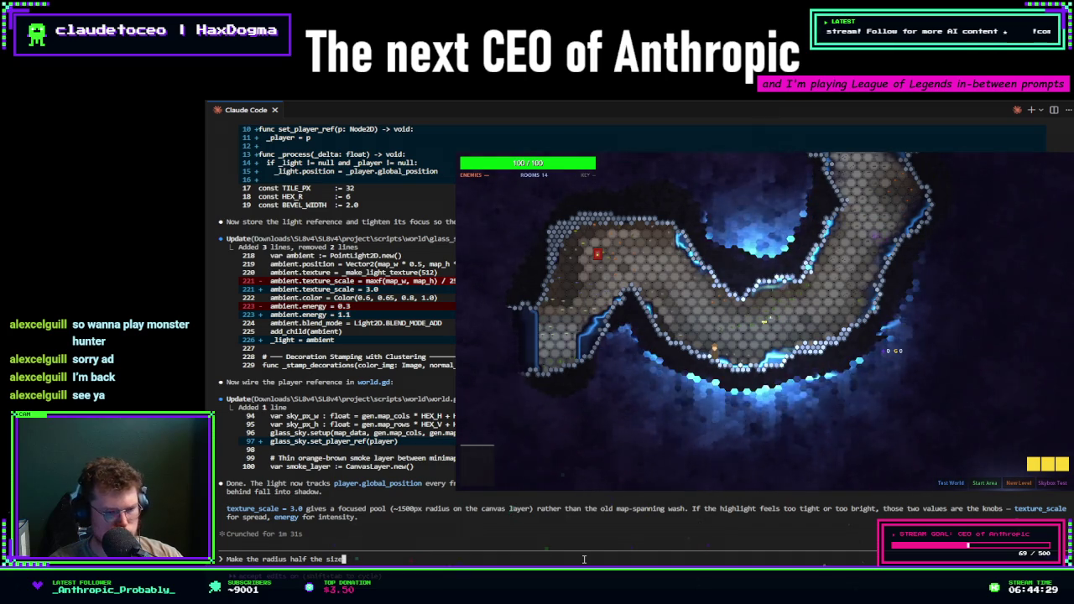
key(BackSpace)
key(BackSpace)
key(BackSpace)
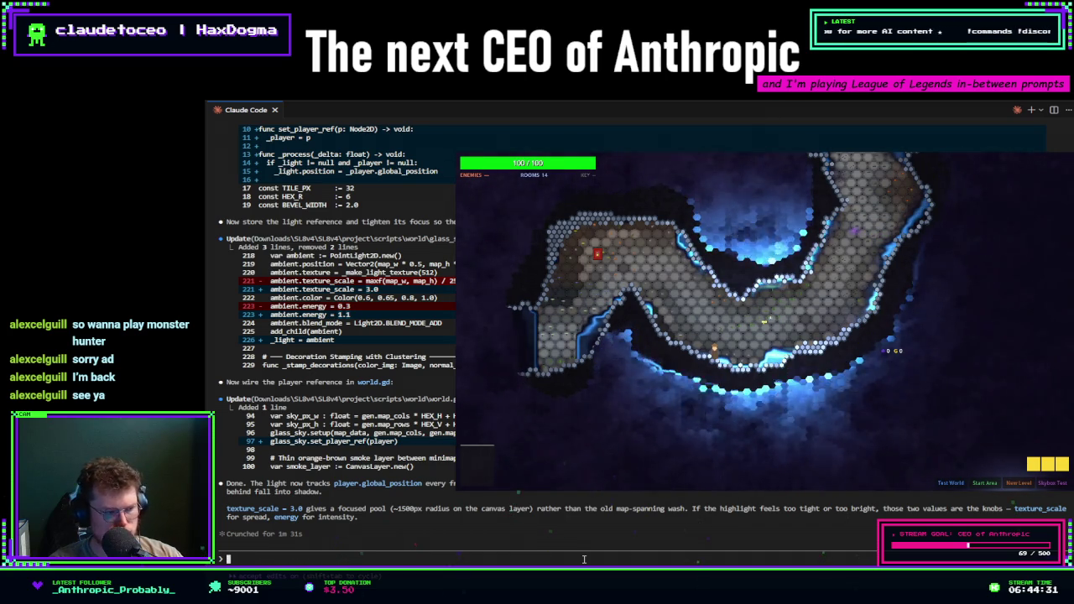
text(scale reduced by half, energy)
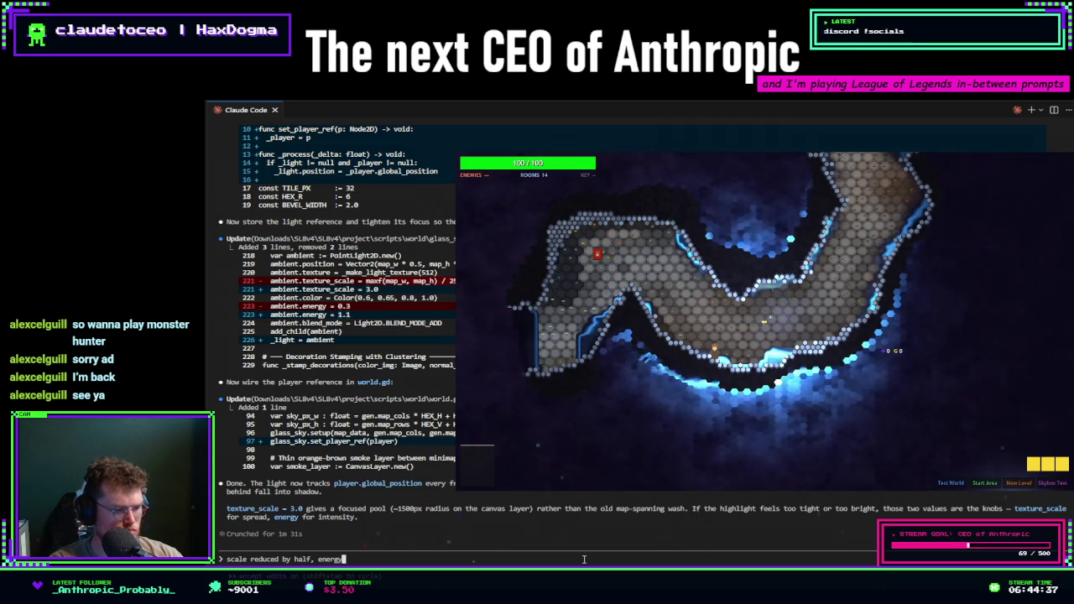
text( i)
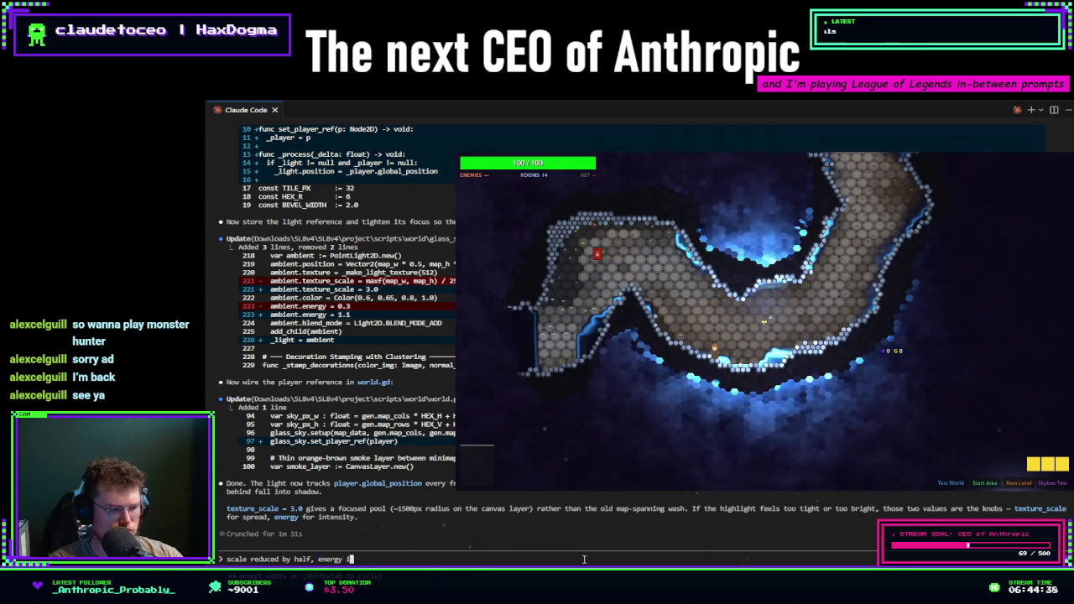
text(ncrease by 2)
key(Return)
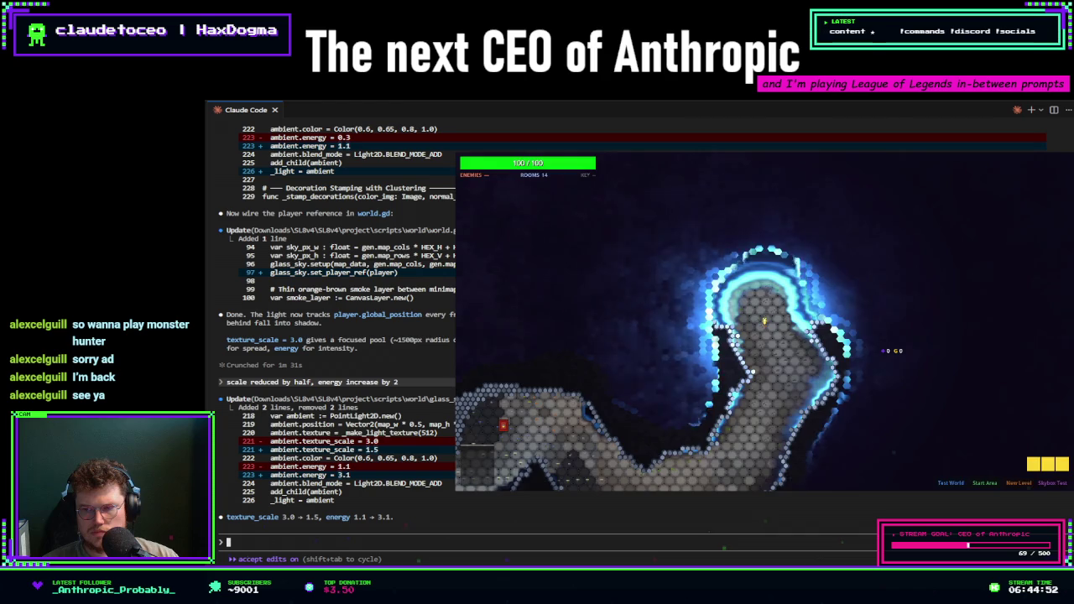
- Stop the running cave game with F8 to return to the Godot editor
key(F8)
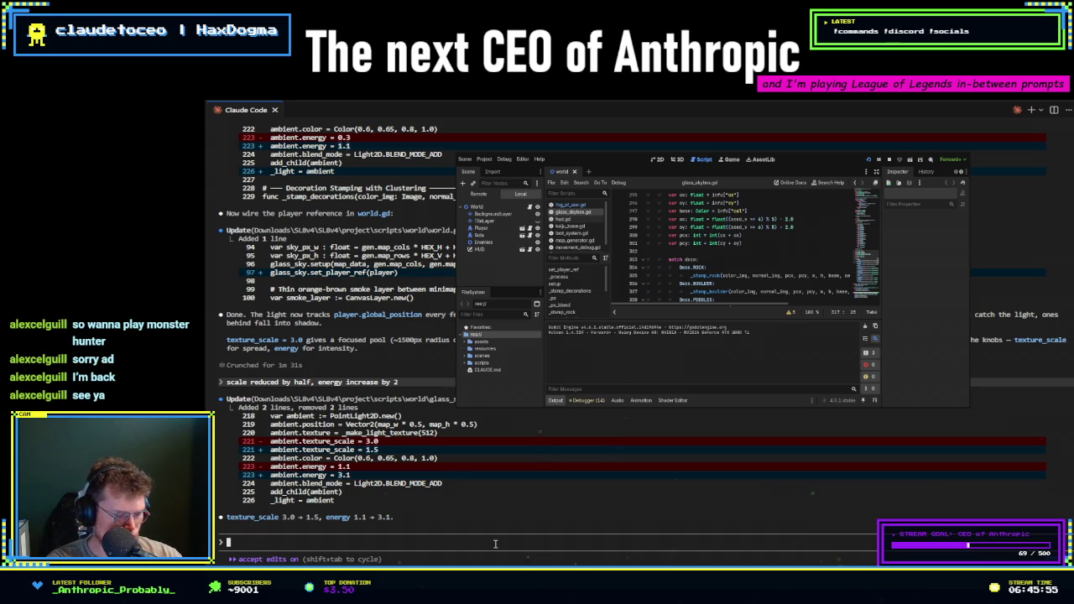
- Ask Claude Code for 'energy - 2 texture_scale - 2' to set both light values to 2.0
text(reduce )
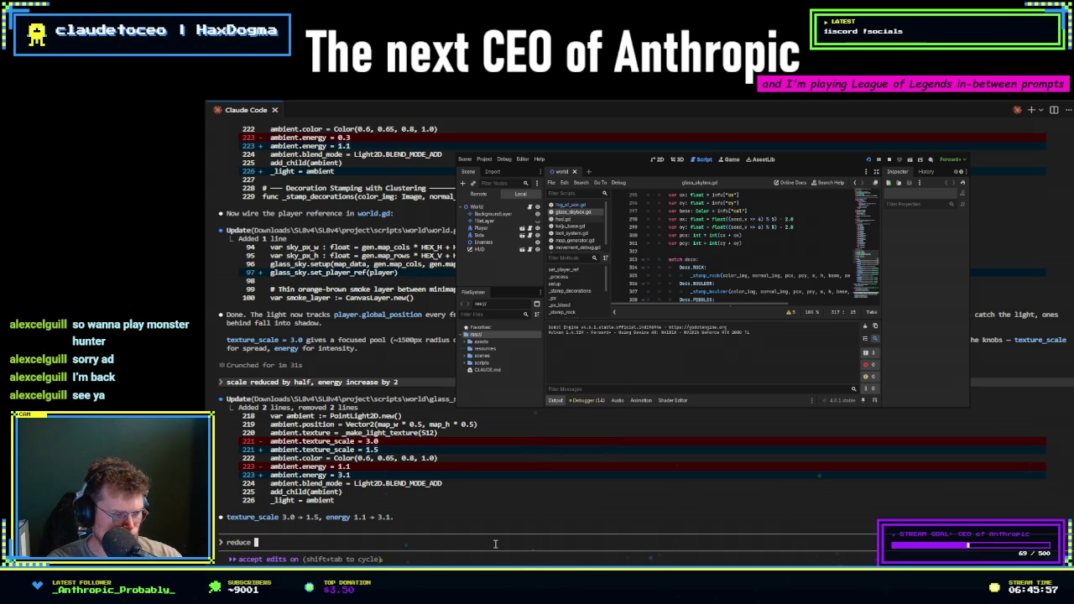
text(energ)
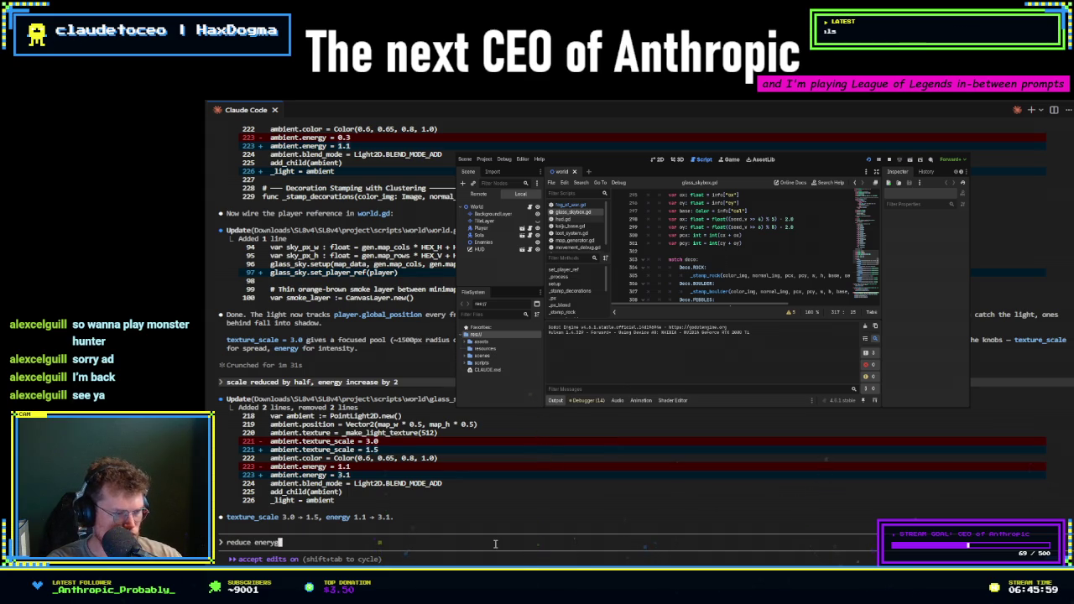
text(y)
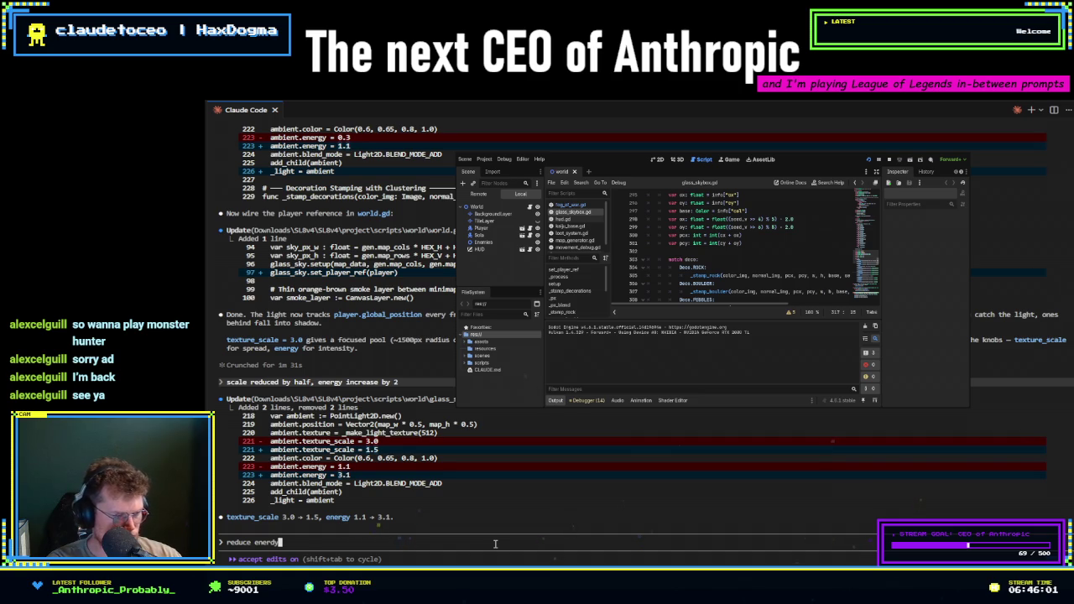
text( 1.)
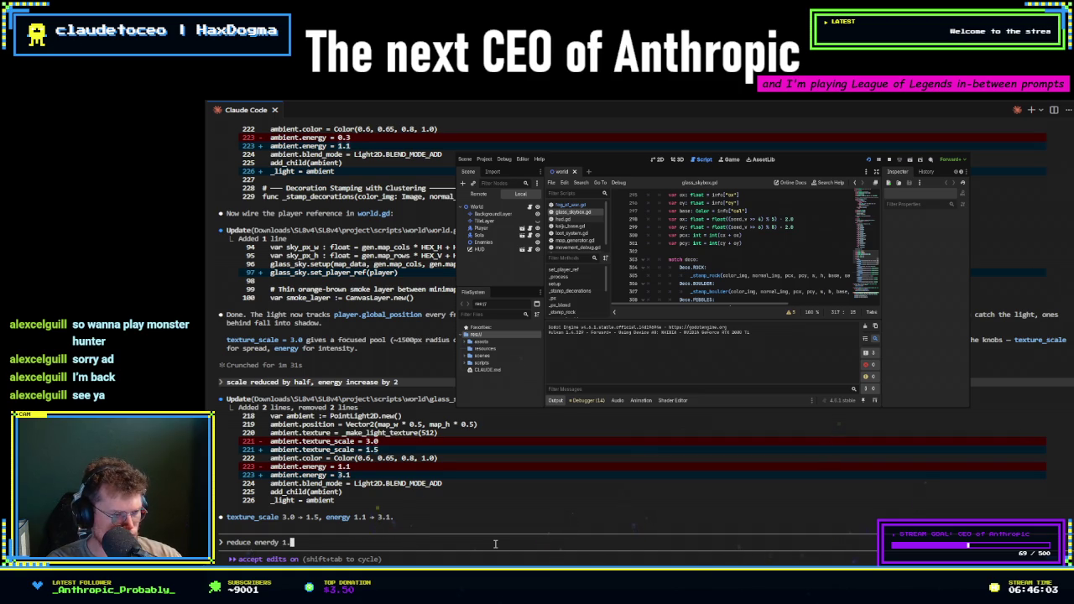
text(4)
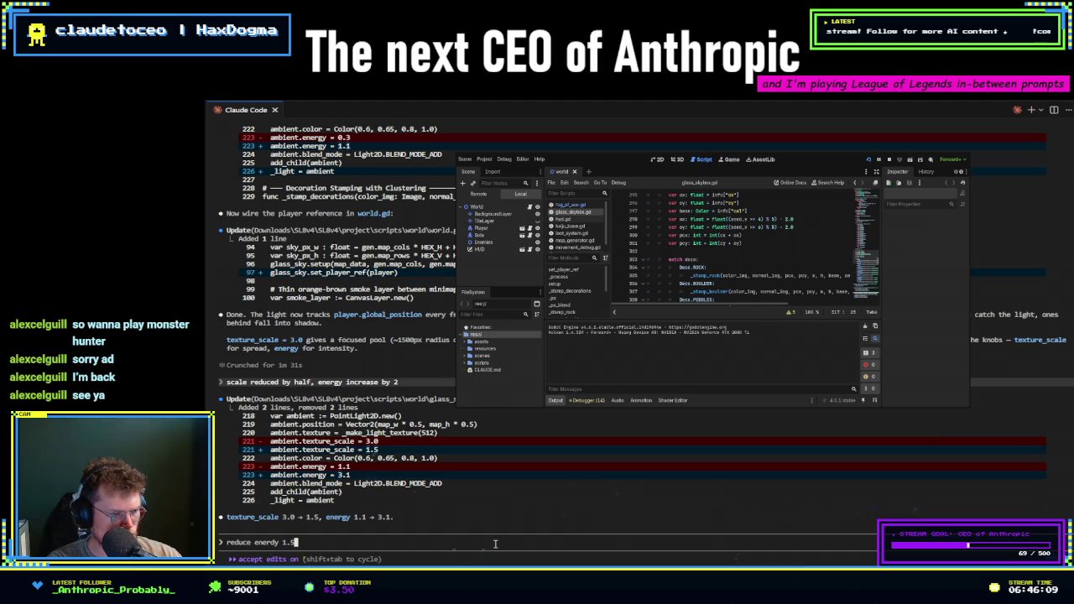
key(BackSpace)
key(BackSpace)
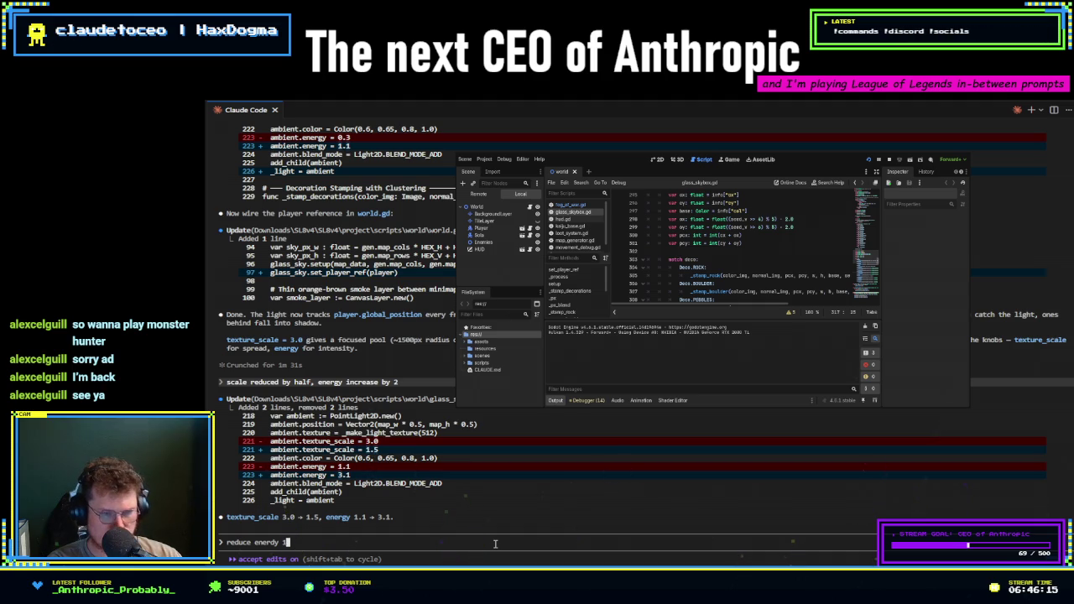
key(BackSpace)
key(BackSpace)
key(BackSpace)
text(ever)
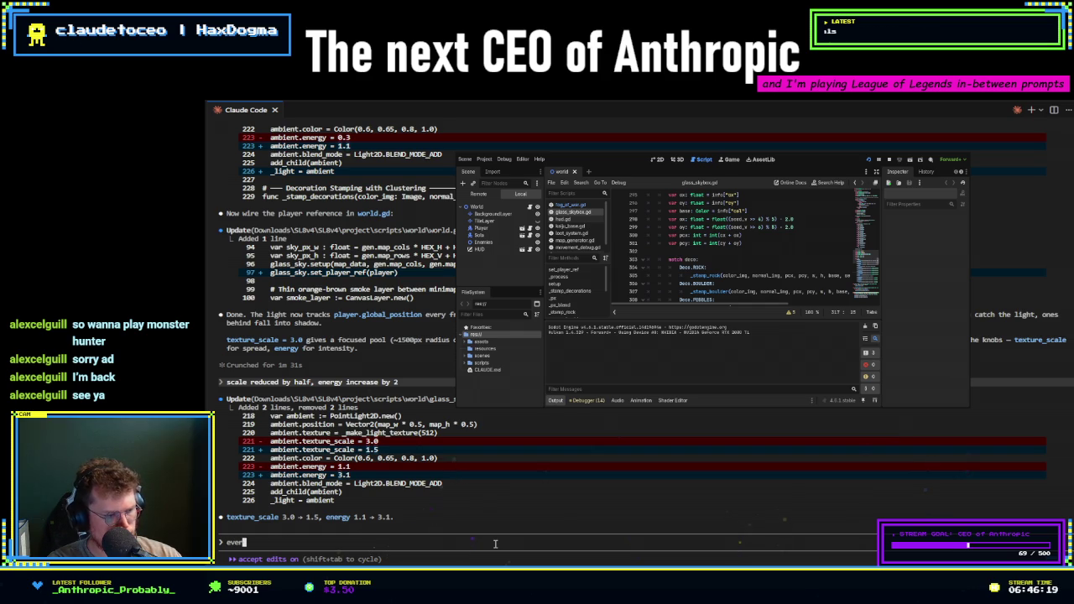
key(BackSpace)
key(BackSpace)
key(BackSpace)
text(nert)
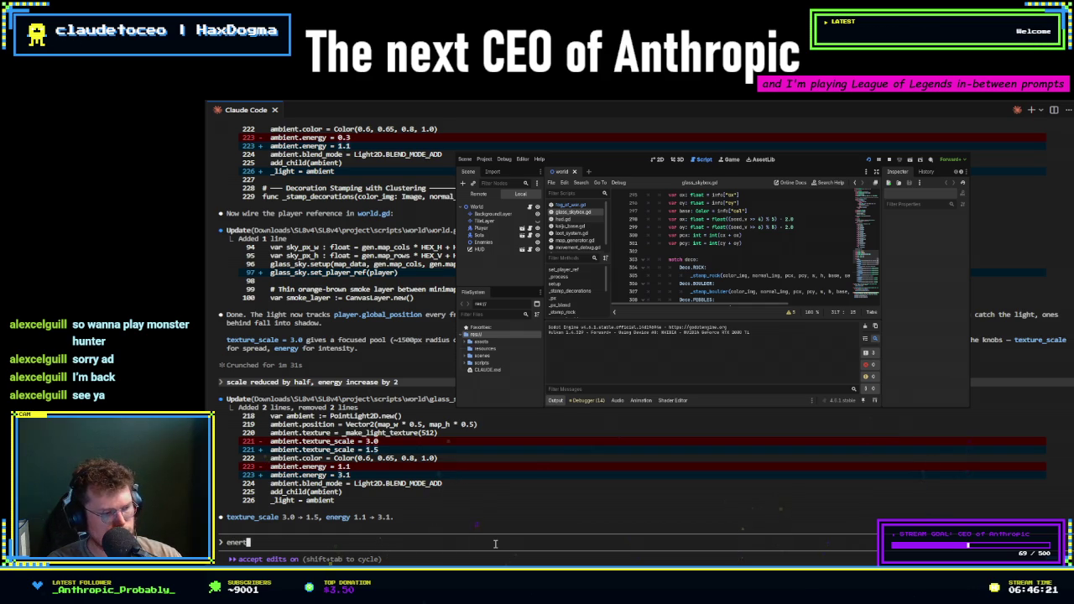
key(BackSpace)
text(gy - )
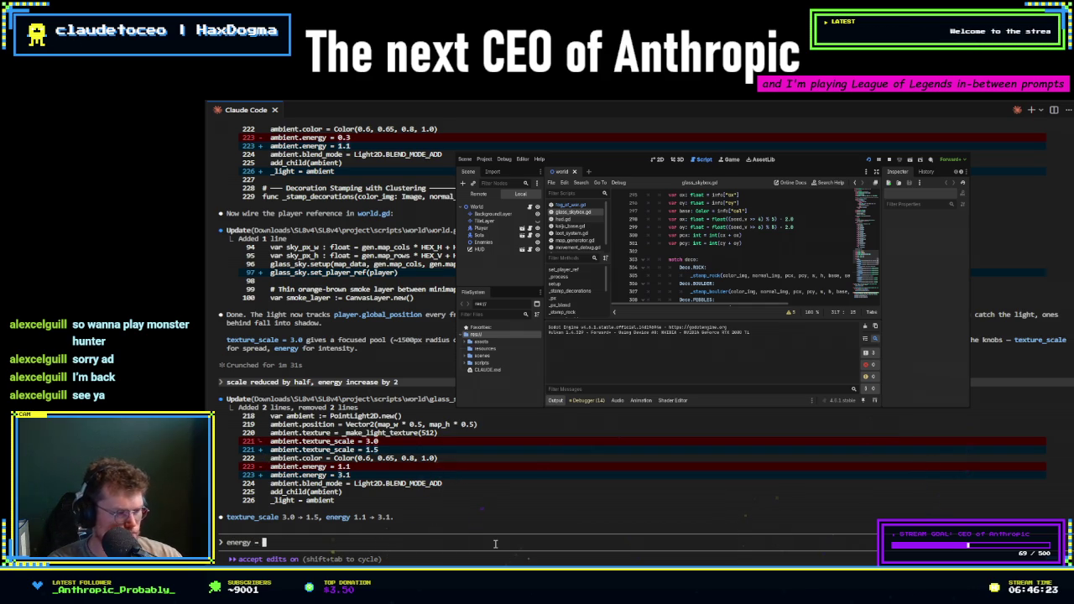
text(2 te)
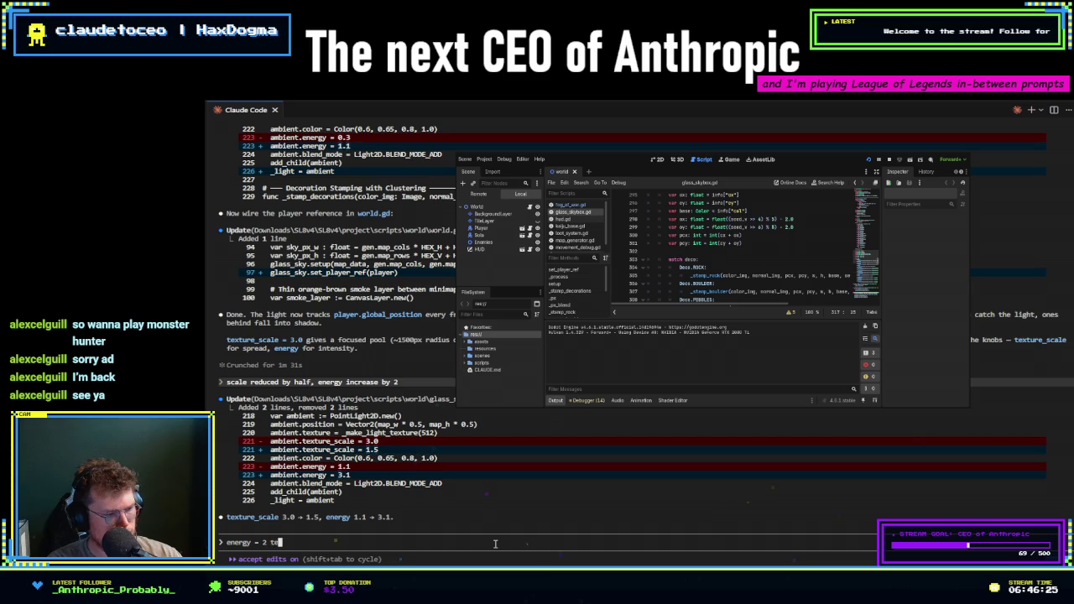
text(xture)
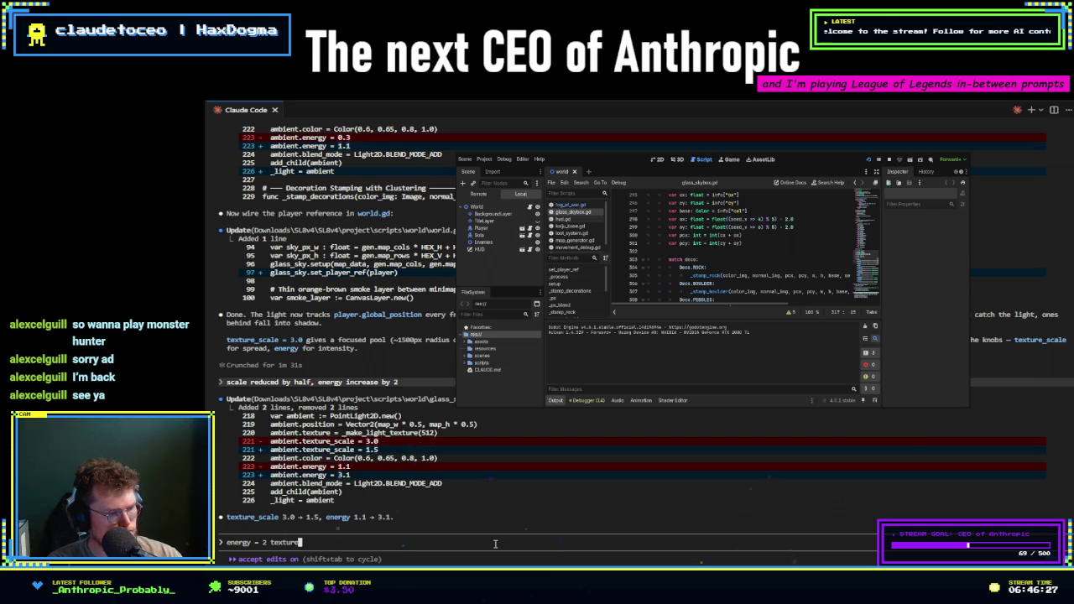
text(_scale )
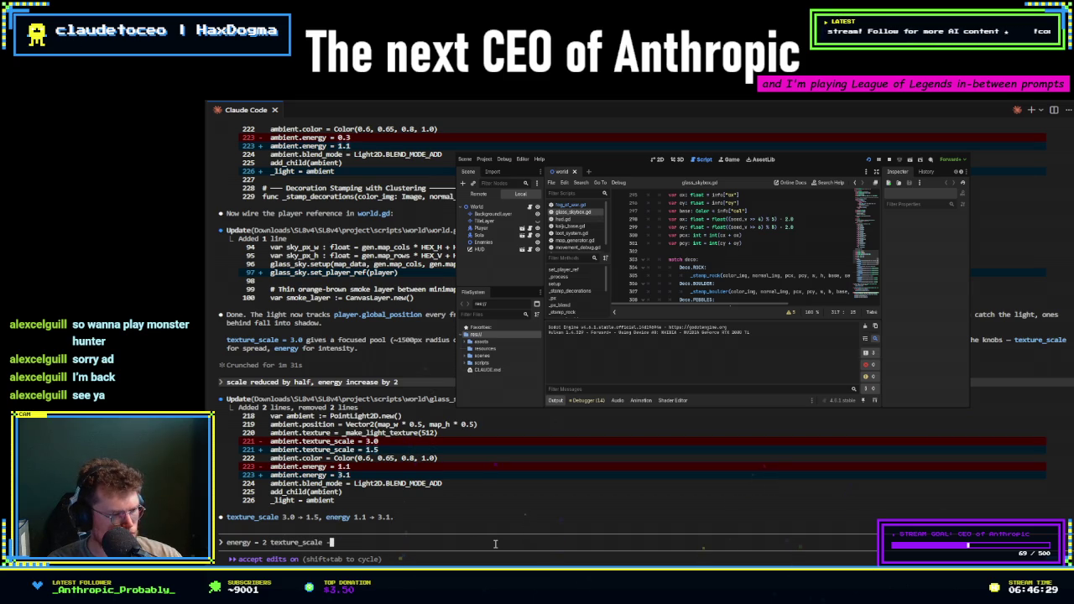
text(- 2)
key(Return)
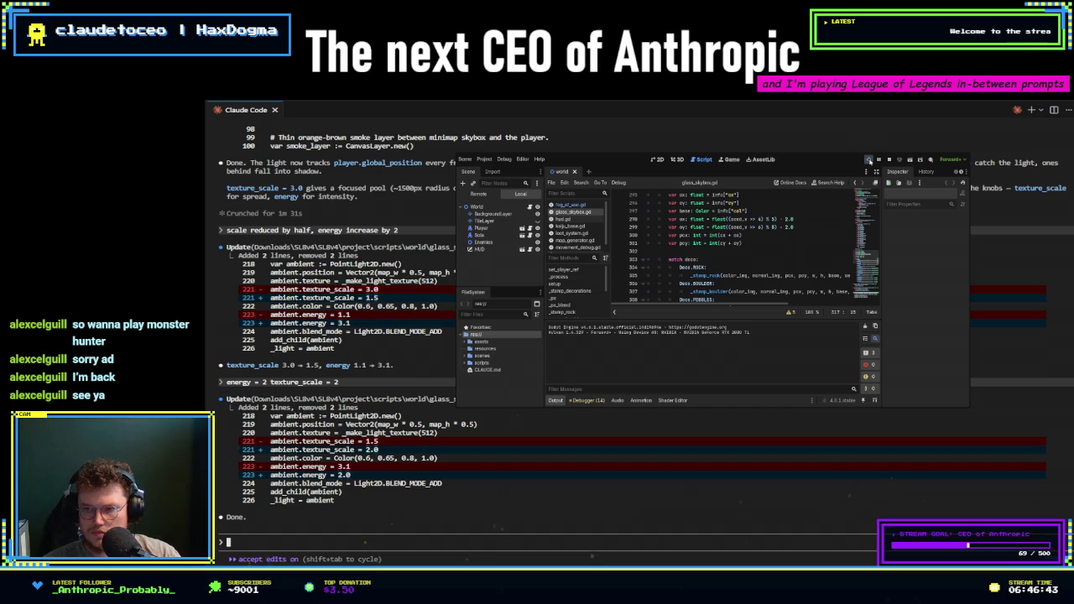
- Run the project from Godot to test the texture_scale 2.0, energy 2.0 lighting
click(869, 159)
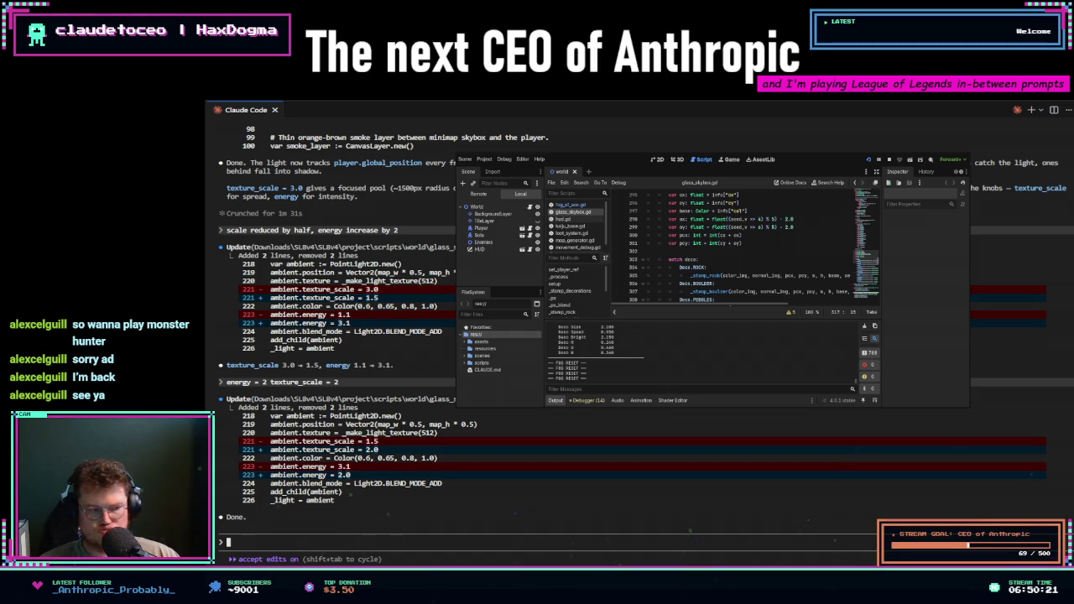
- Ask Claude Code to make the light around the character yellow, then relaunch the game
text(can you )
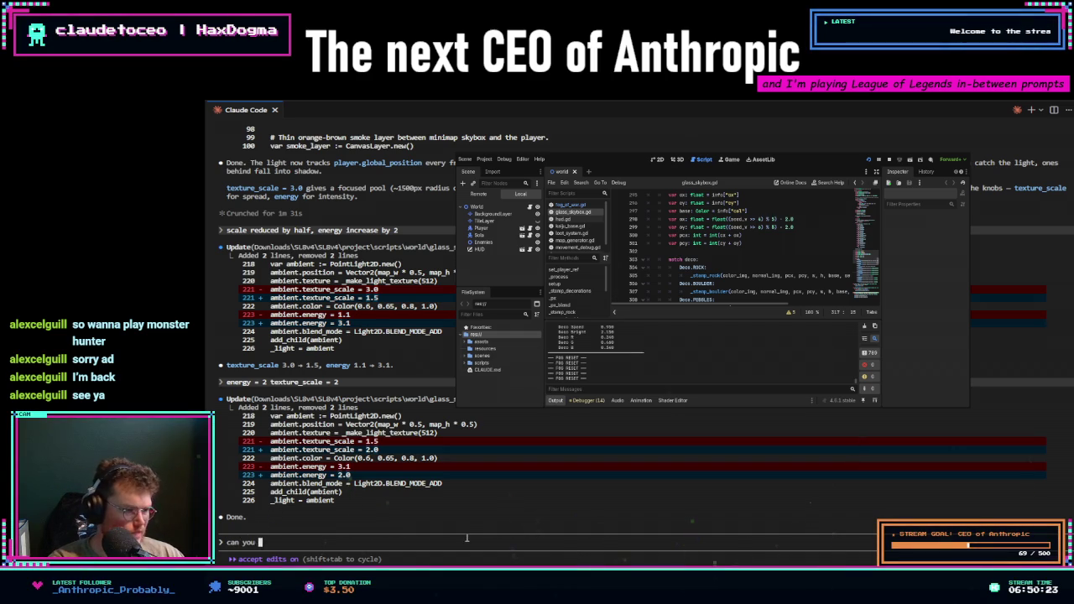
text(make the light around )
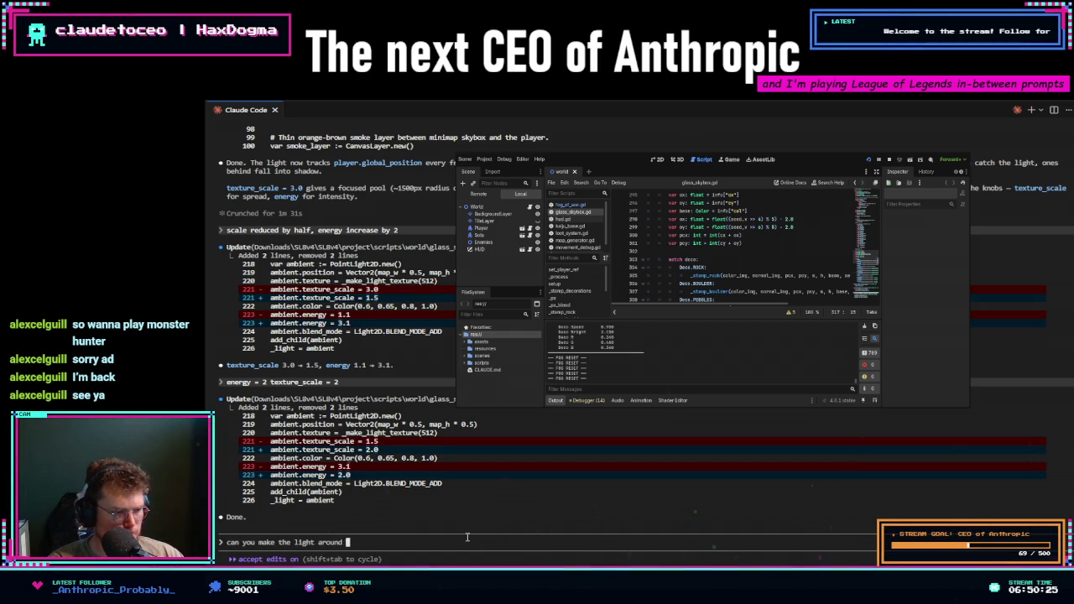
text(the character yellow?)
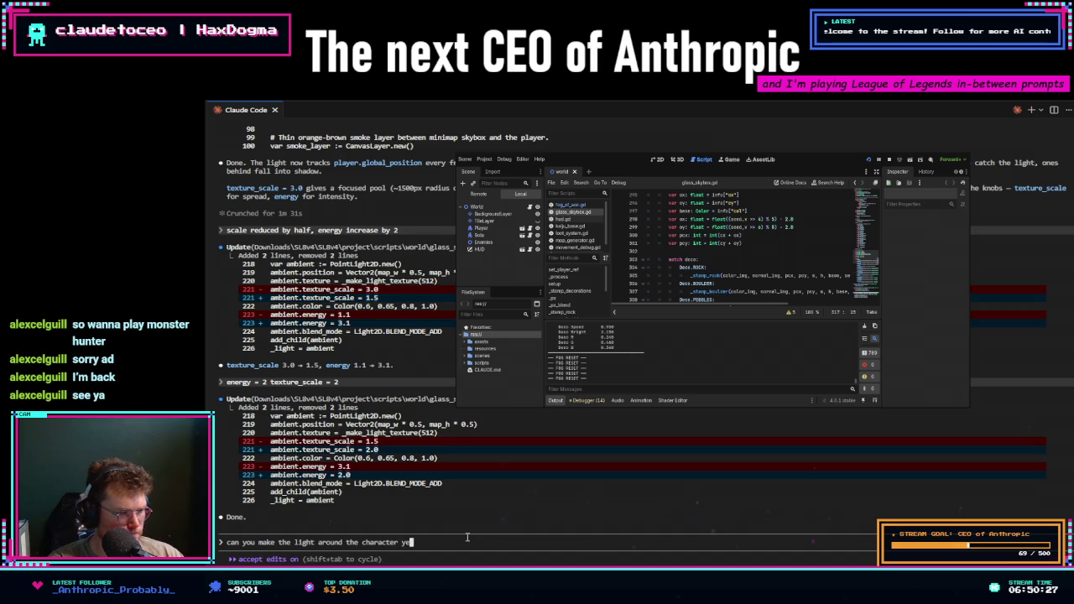
key(Return)
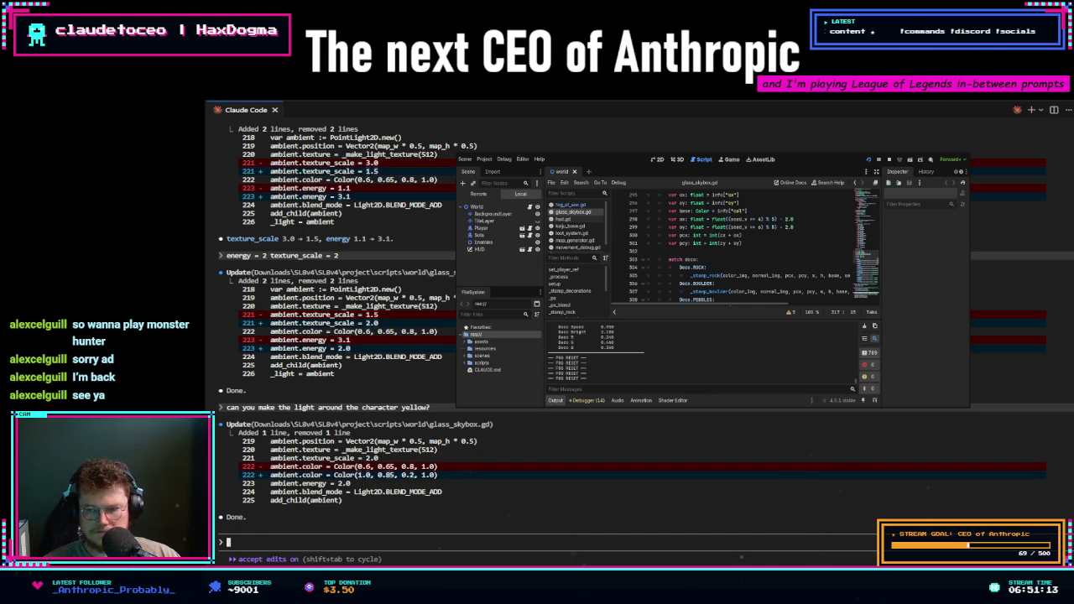
click(869, 160)
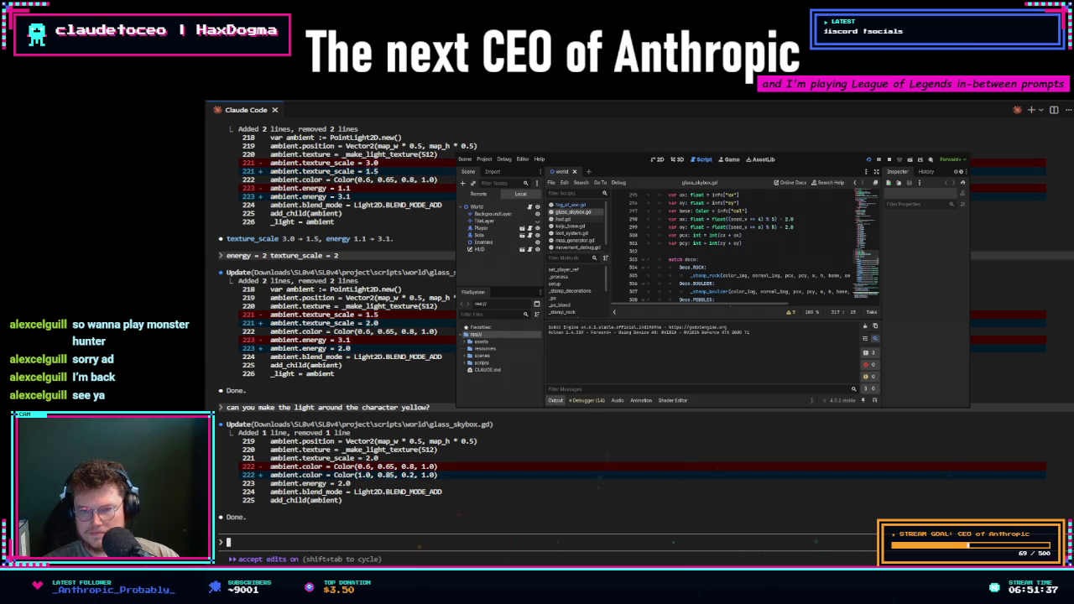
- Have the light colour follow the palette, then start requesting different hexagons for the walls
text(make the color depend on the palette)
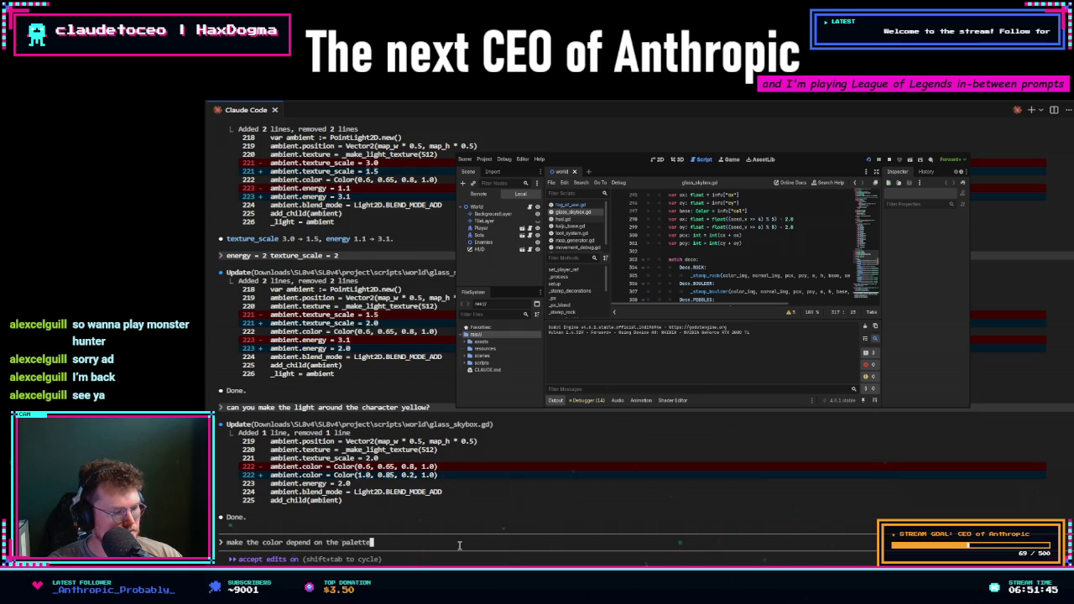
key(Return)
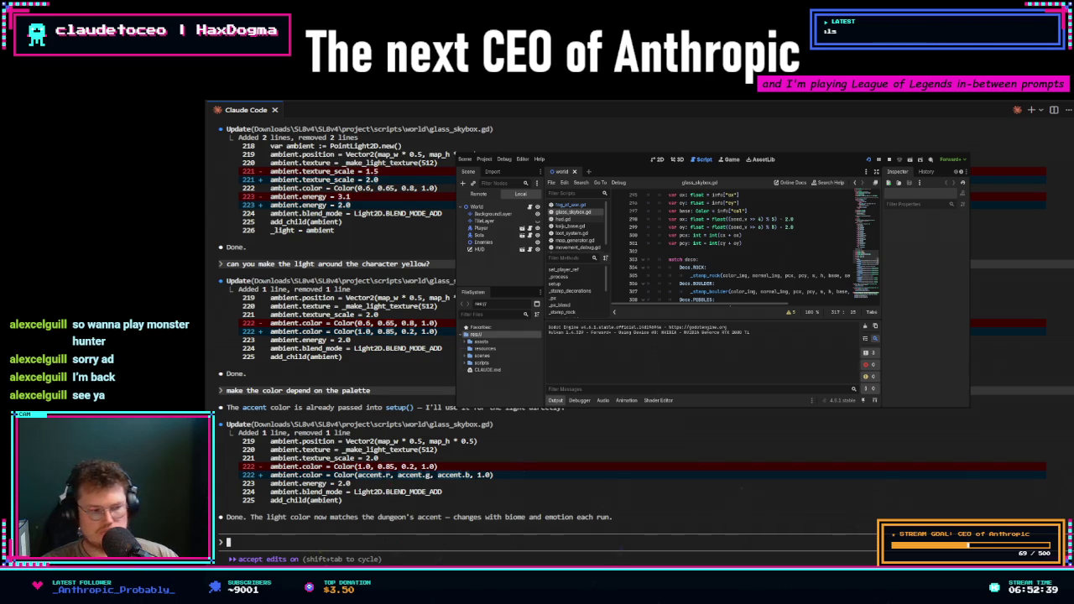
text(Can we make the hexagons for the walls)
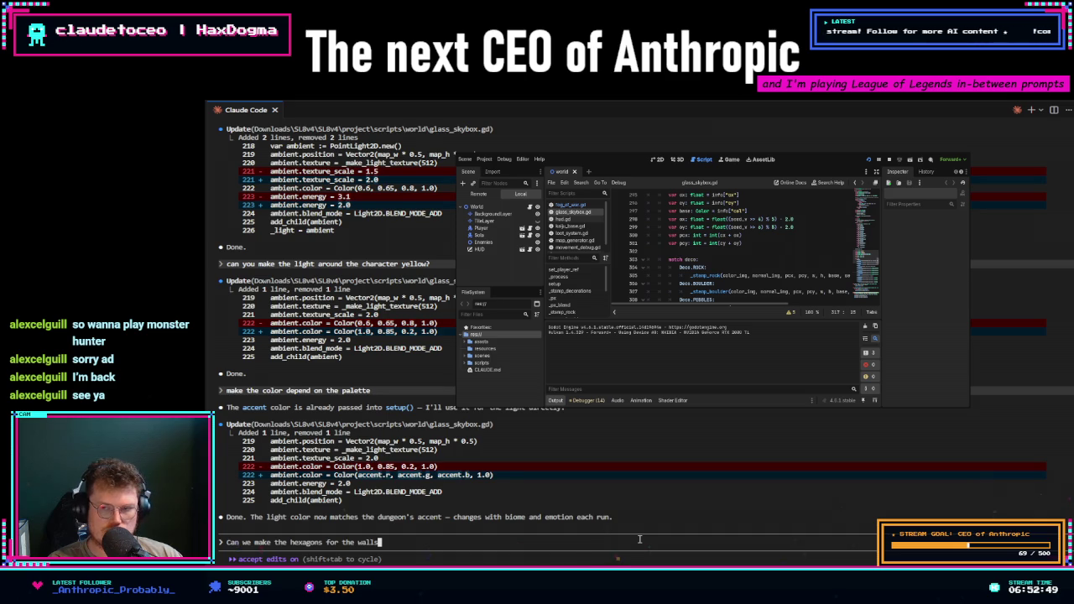
text( a little different? I want the )
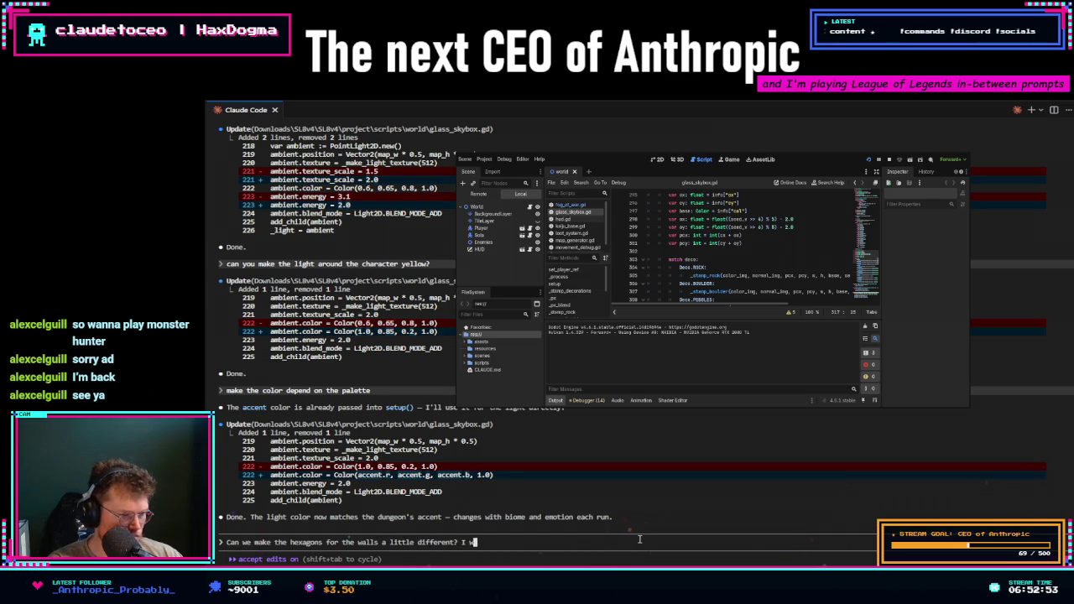
text(hexagons )
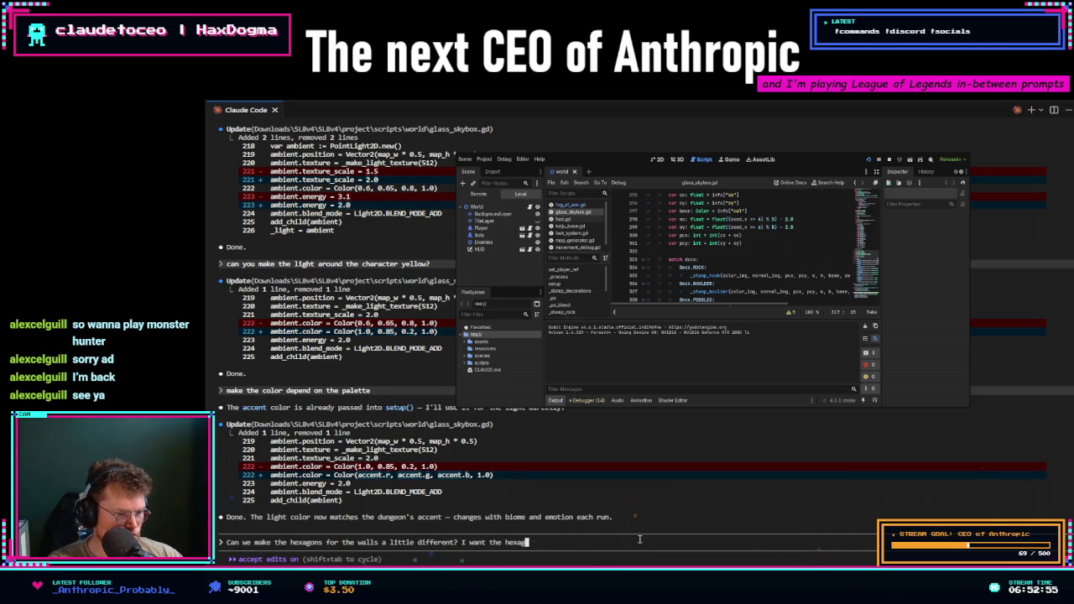
text(on t)
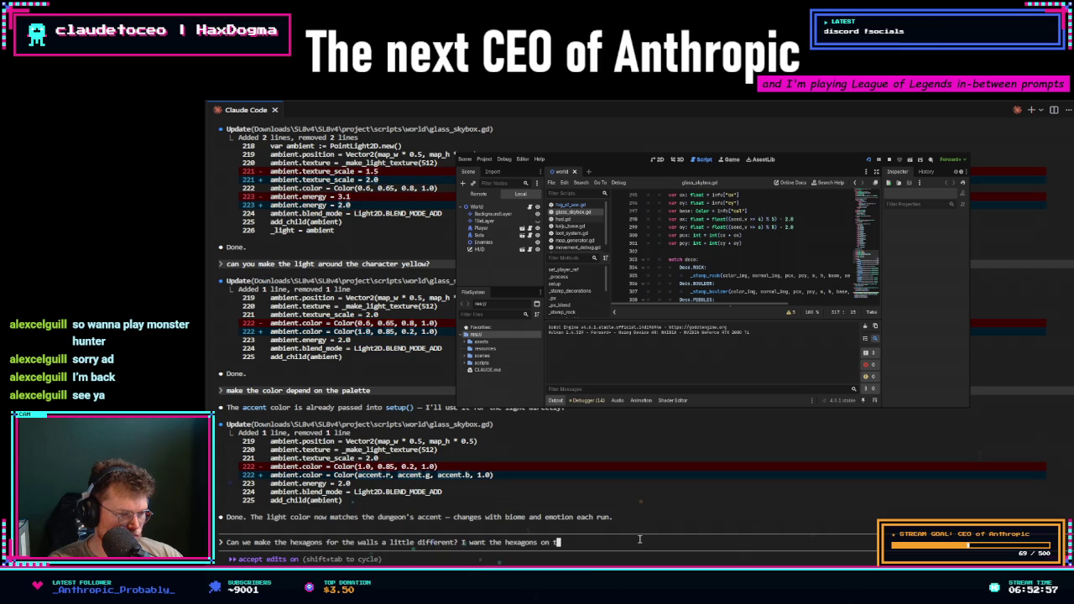
text(op of each,)
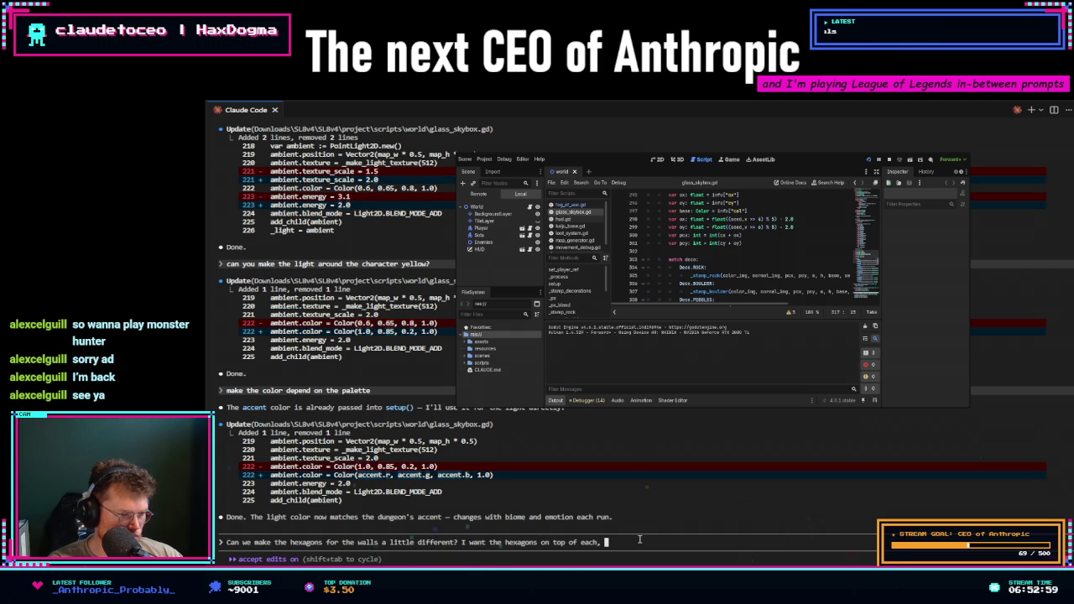
- Finish and send the prompt asking for wall hexagons to have more definition when seen from above
key(BackSpace)
key(BackSpace)
text(to have)
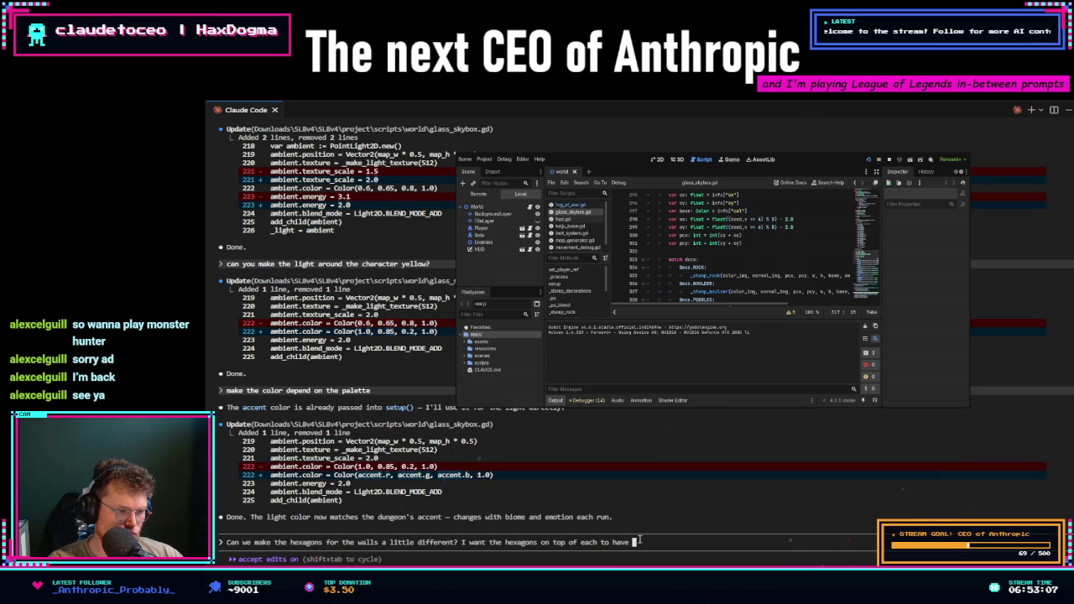
text(some more )
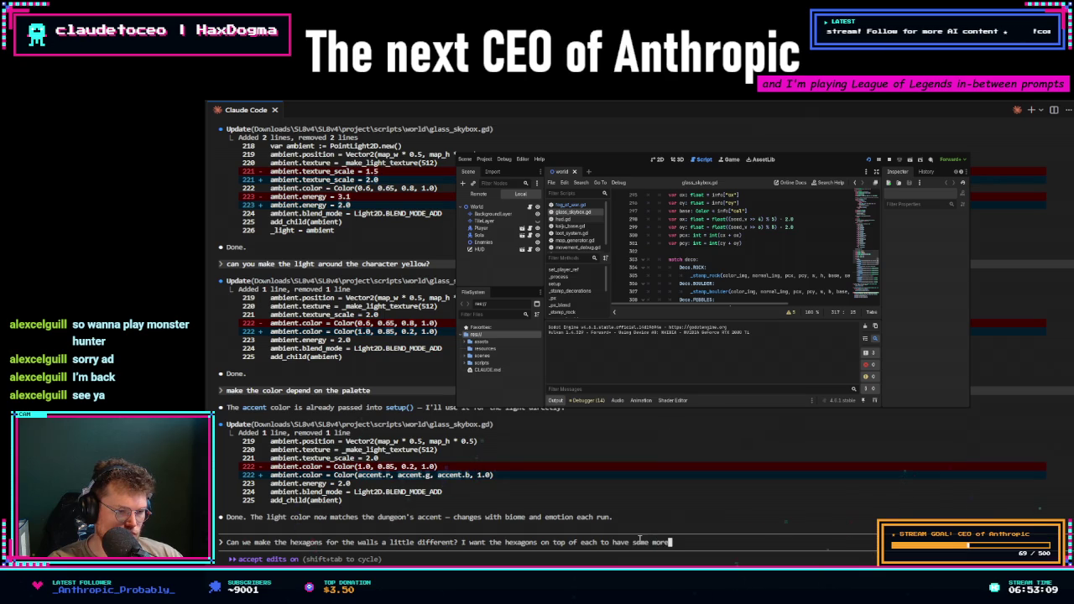
text(struc)
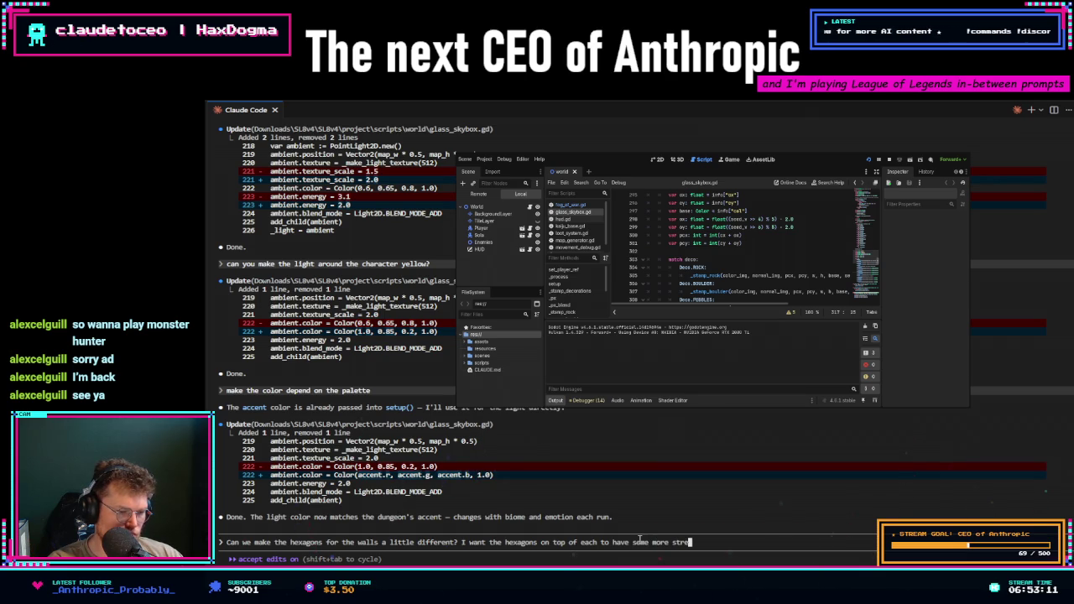
key(BackSpace)
key(BackSpace)
key(BackSpace)
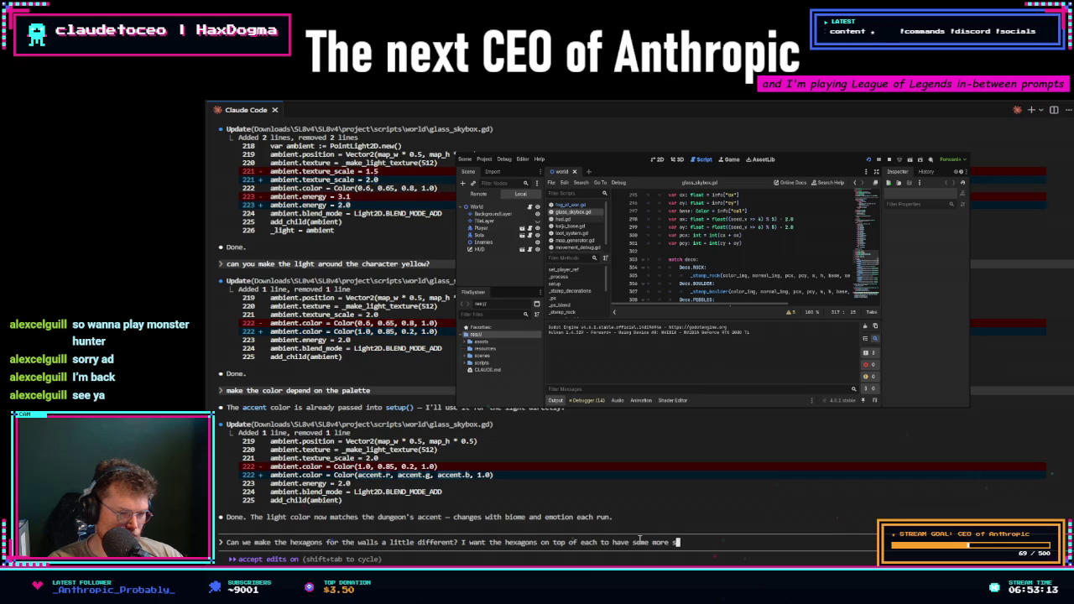
text(defin)
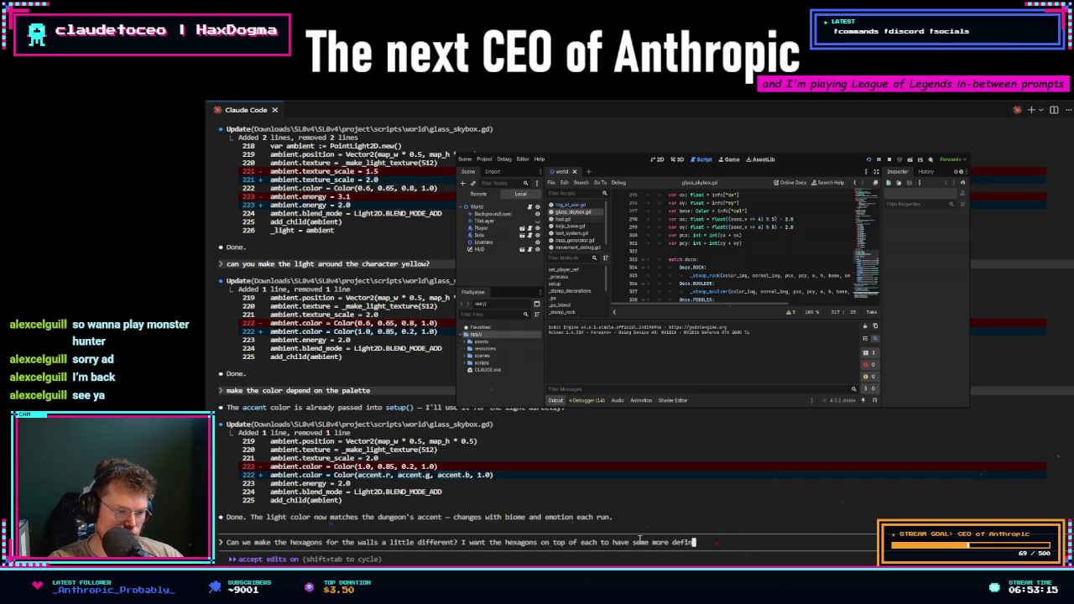
text(ition )
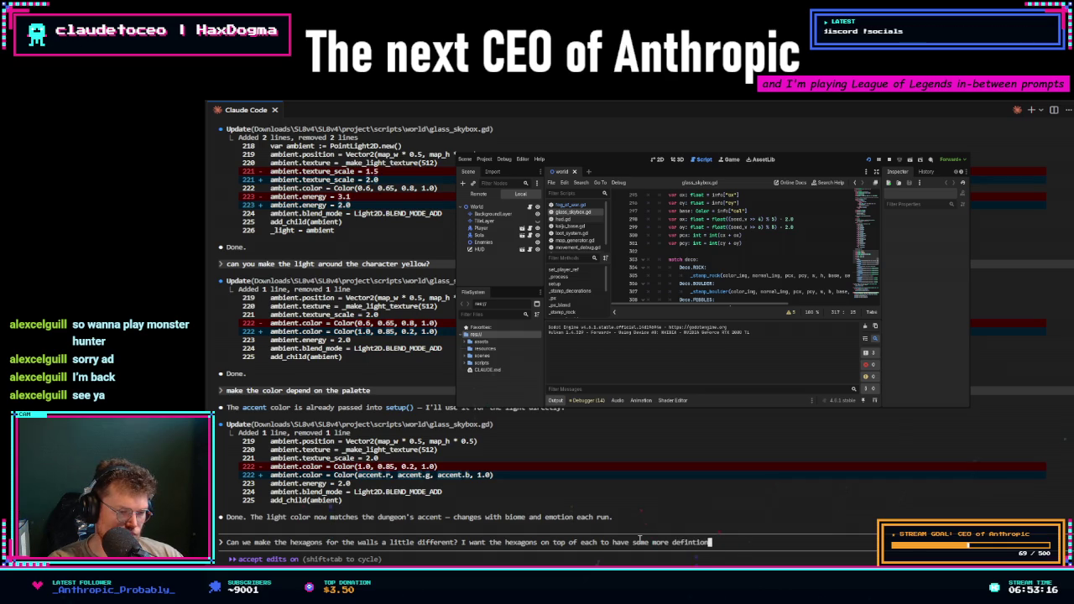
text(when loo)
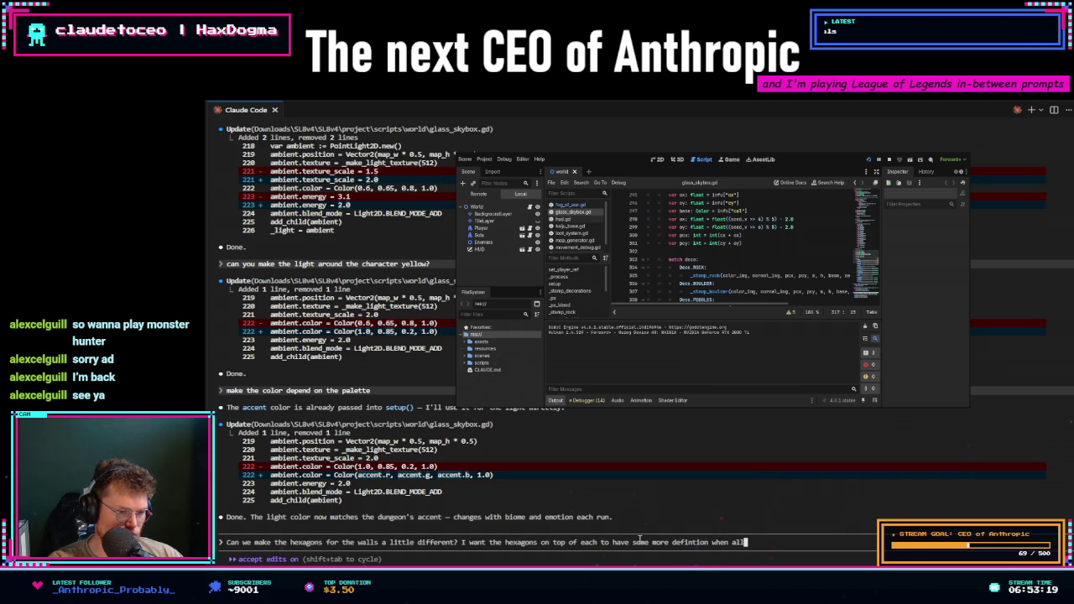
text(king at t)
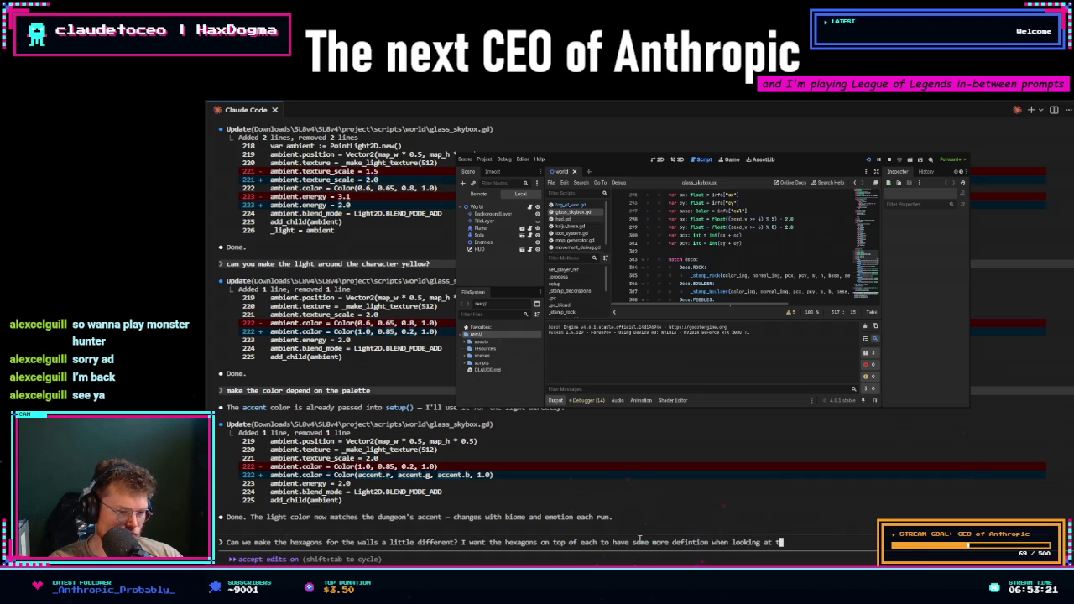
text(hem from above.)
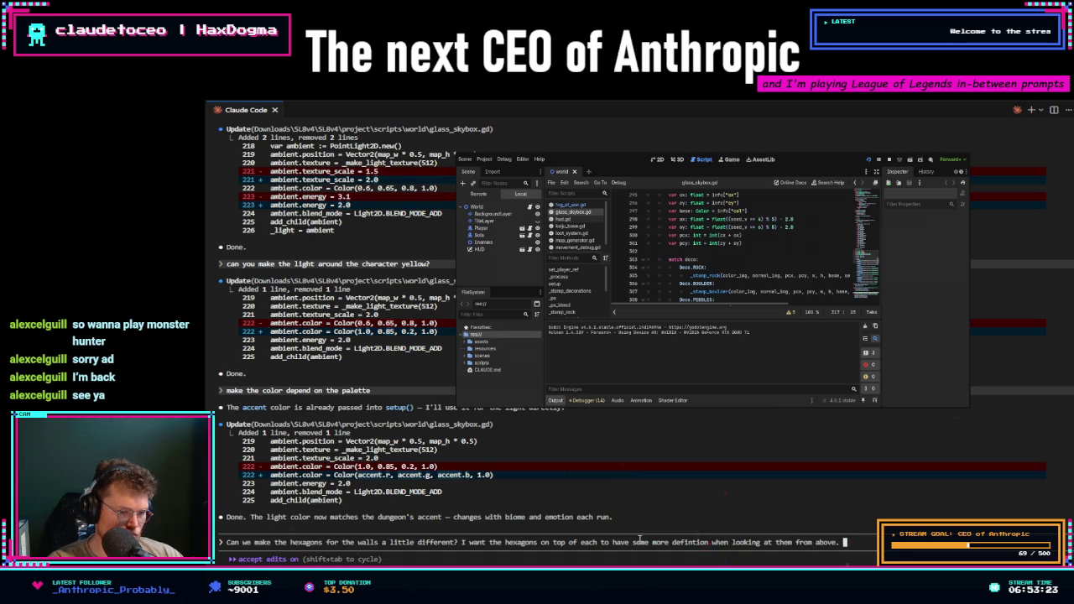
key(Return)
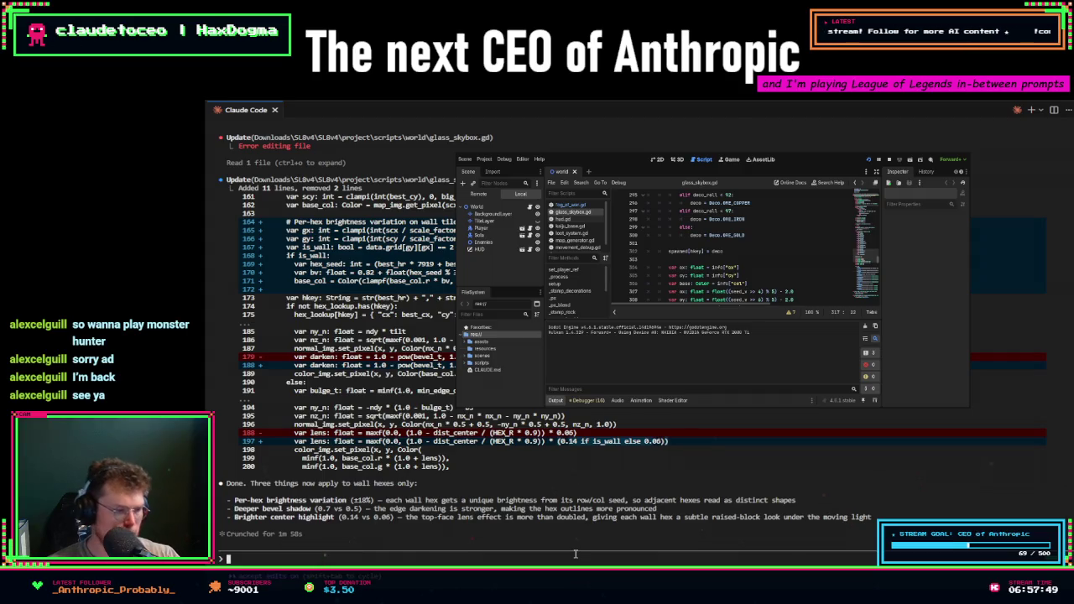
- Start a new Claude Code request beginning 'Can we make a dark theme'
text(Can we )
text(make a dark )
text(theme)
- Request a dark outline on top of each hexagon, only 2-10 pixels wide
key(BackSpace)
key(BackSpace)
key(BackSpace)
text(outline on the top of each heav)
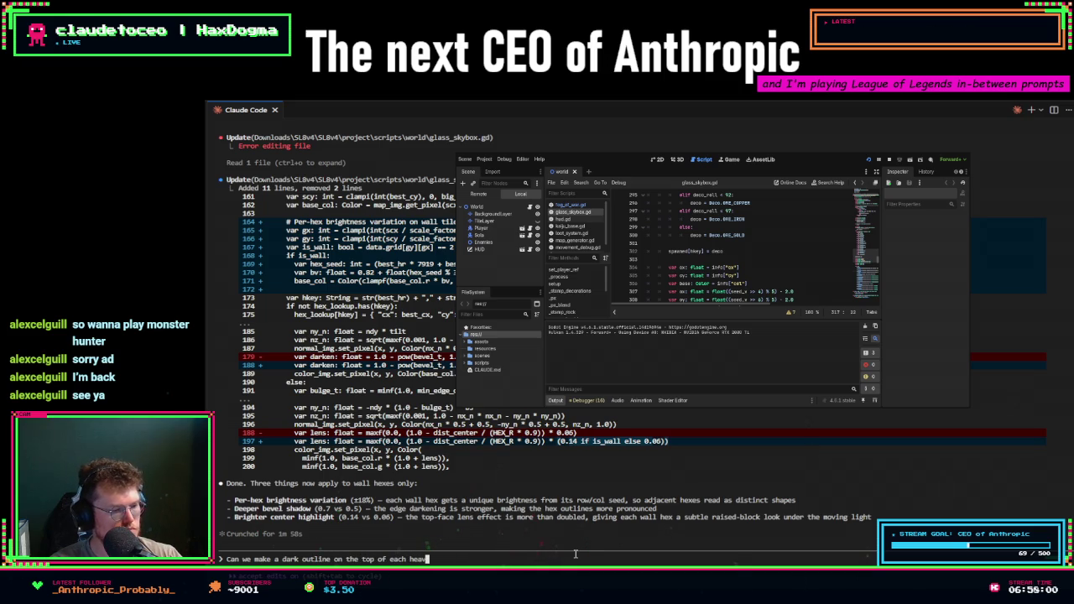
key(BackSpace)
text(xagon?)
key(BackSpace)
text(, only a couple )
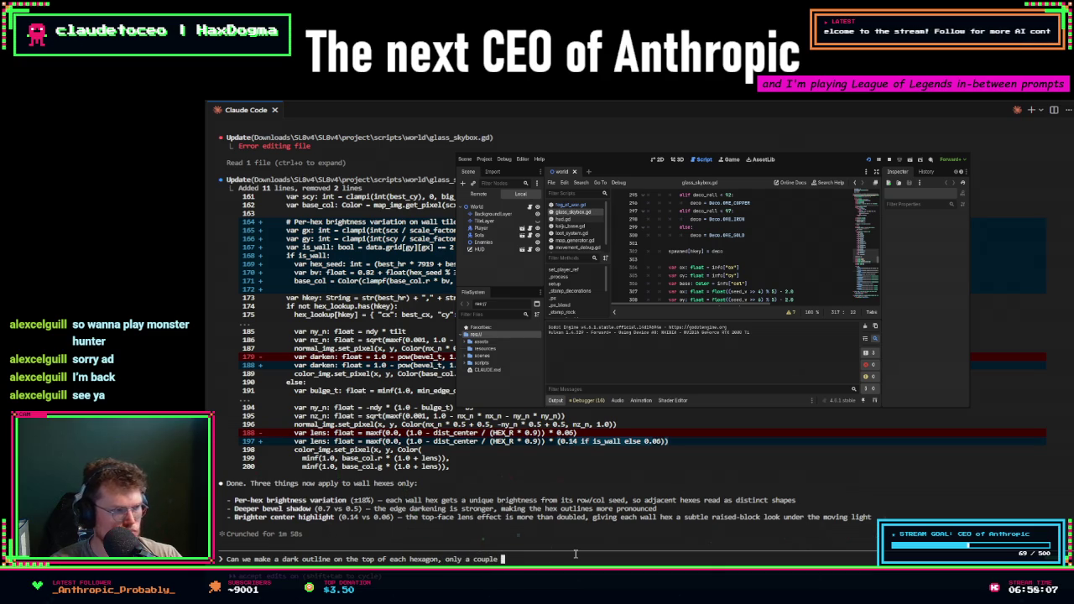
text(pi)
key(BackSpace)
key(BackSpace)
key(BackSpace)
text(like 2-10 pixels wide.)
key(Return)
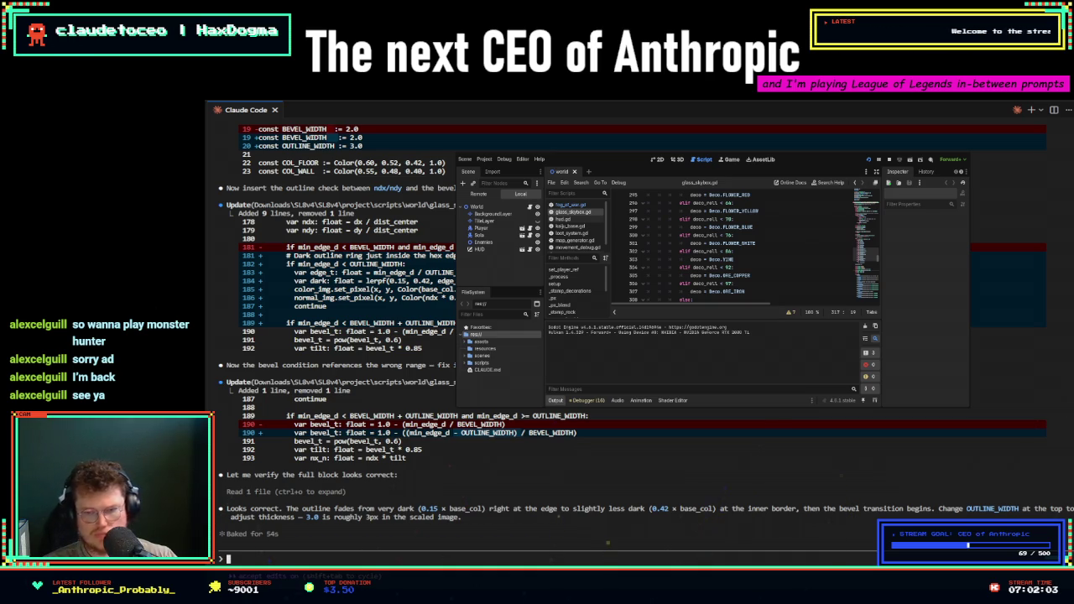
- Begin a new request reading 'can we make light on the sk'
text(can we make light)
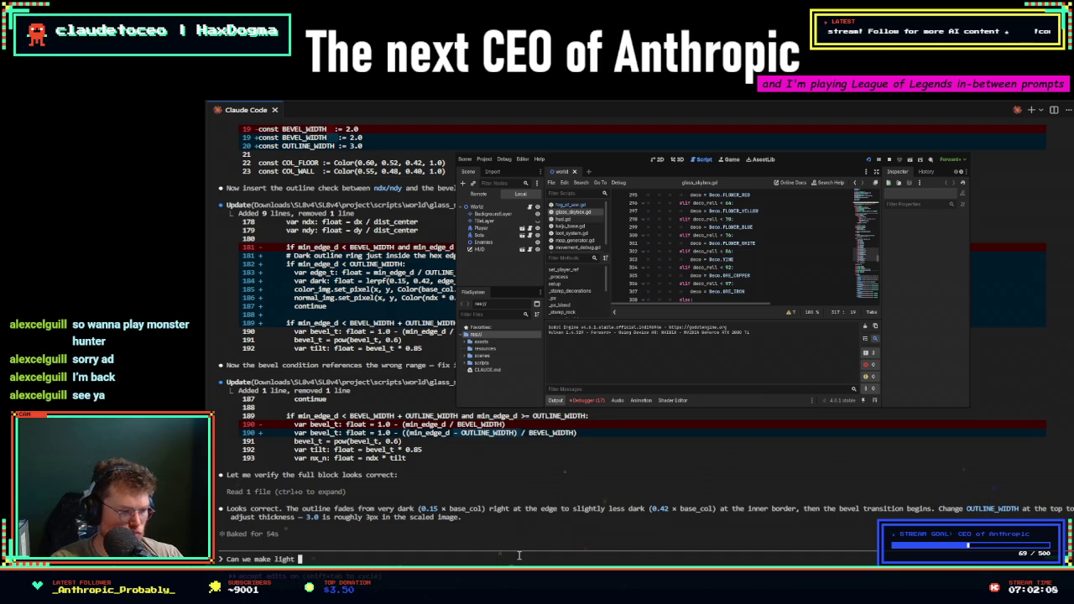
text( on the sk)
- Ask Claude to make the skybox-layer light follow the player and light the ground below
key(BackSpace)
key(BackSpace)
text(sk)
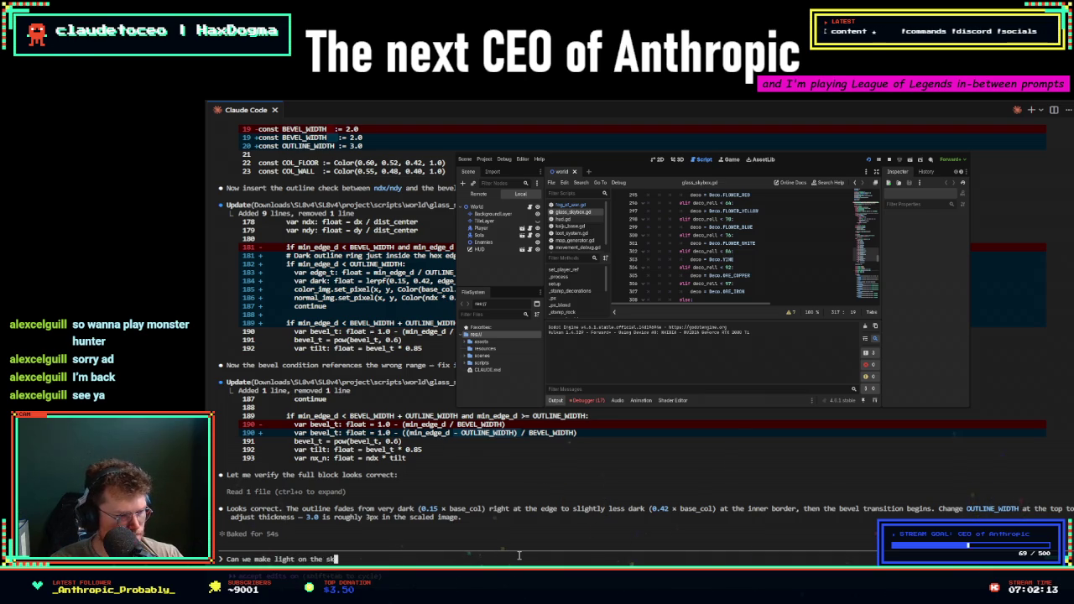
text(ybox layer)
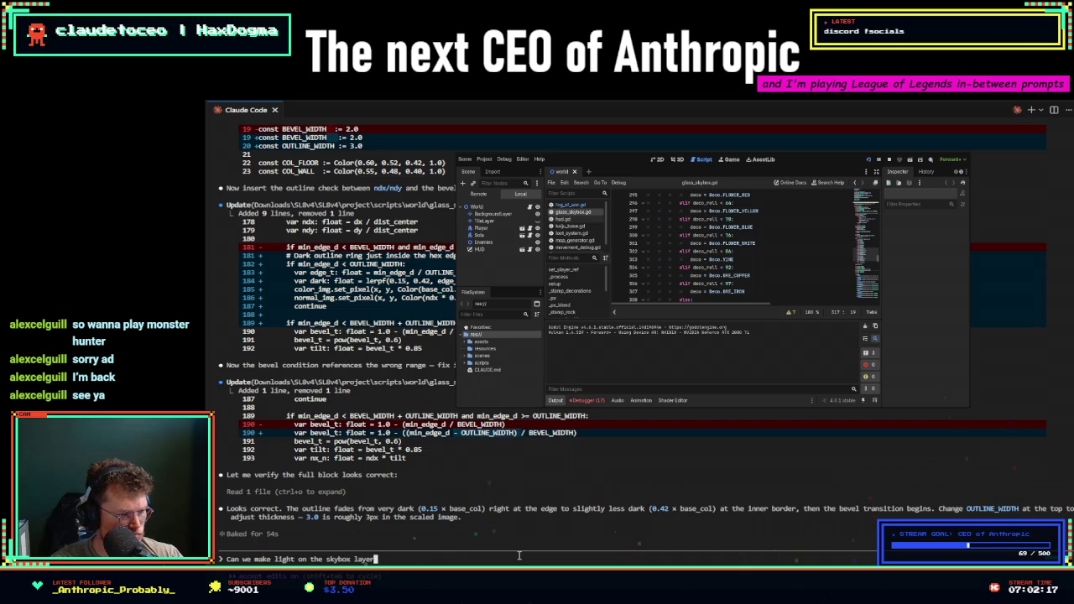
text( follow the player as well and light up the ground below them?)
key(BackSpace)
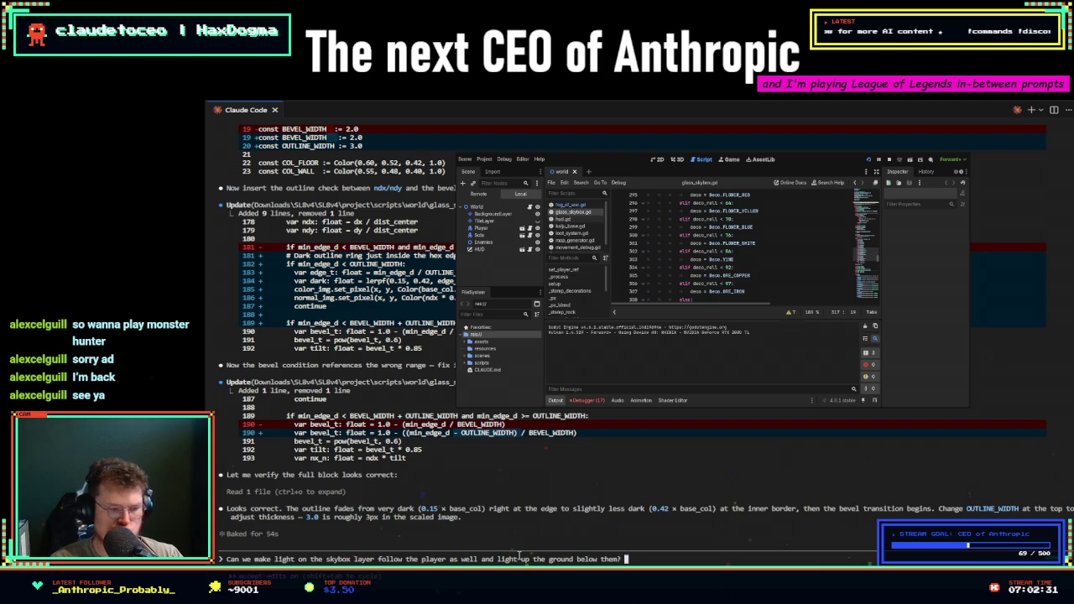
key(Return)
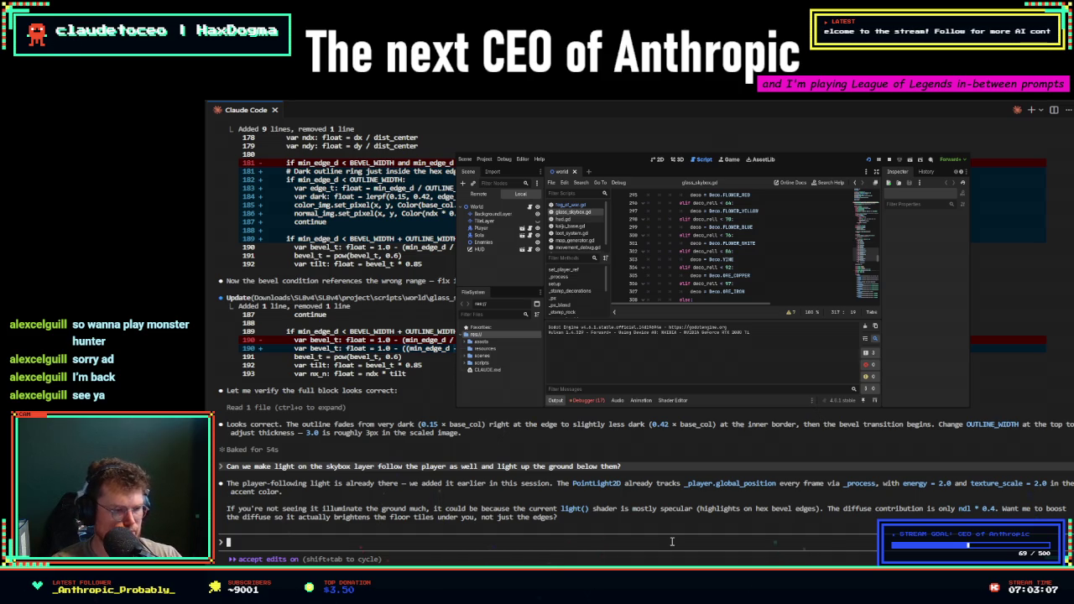
text(Can we add another light)
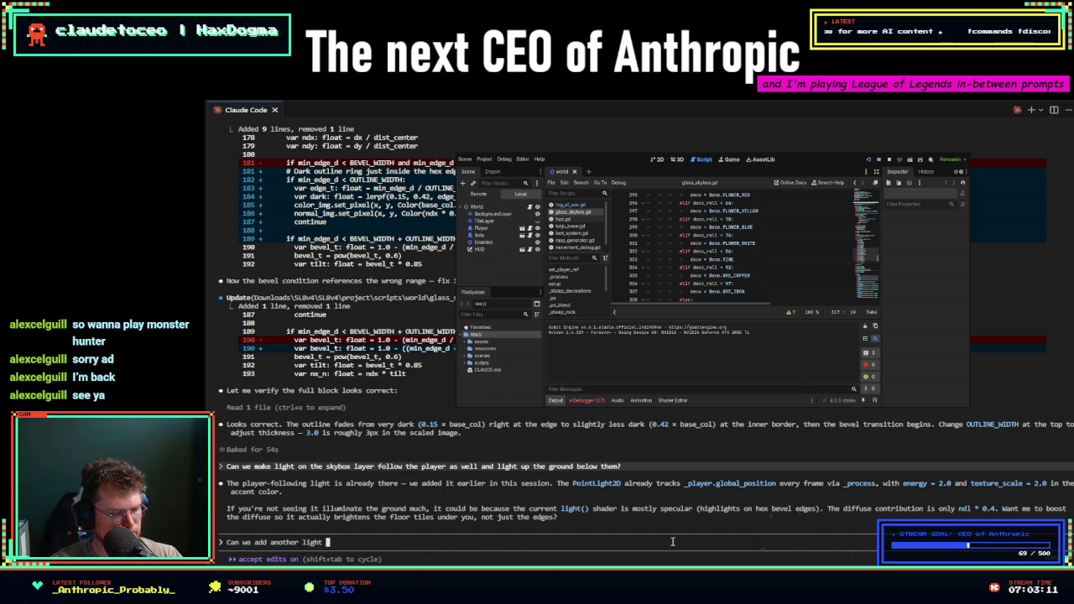
- Request lights spawning under the playable wall barrier's edges, as if glowing things lie underground
key(BackSpace)
key(BackSpace)
key(BackSpace)
key(BackSpace)
key(BackSpace)
key(BackSpace)
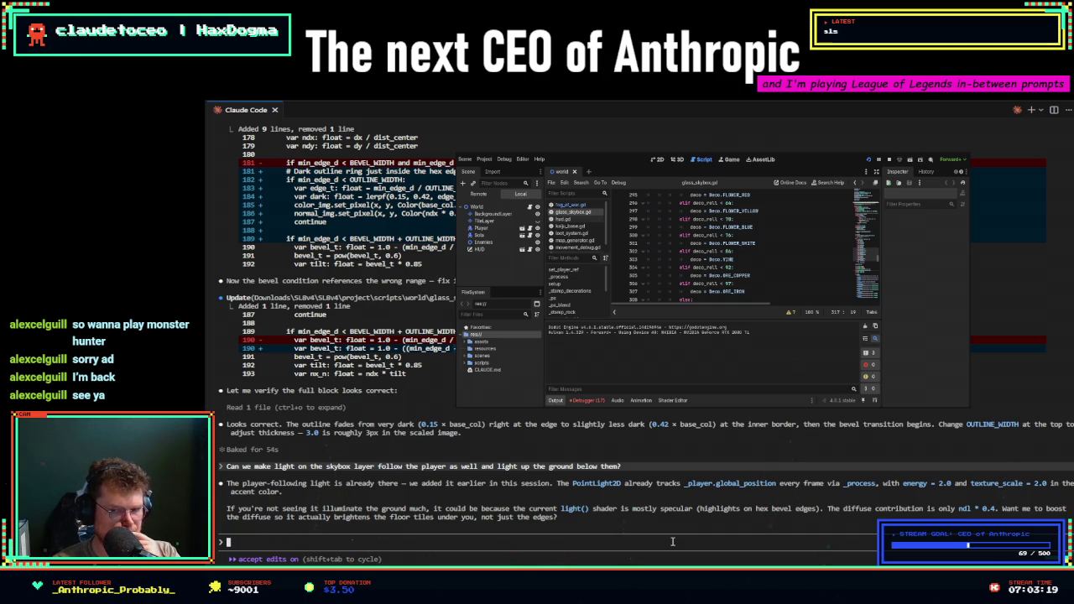
text(yes)
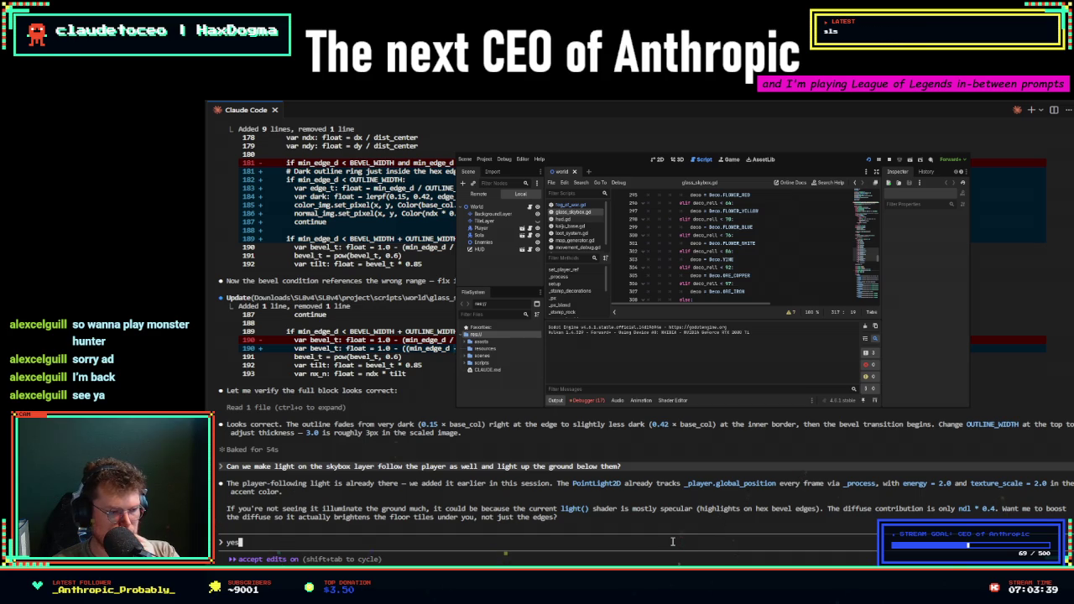
key(BackSpace)
key(BackSpace)
key(BackSpace)
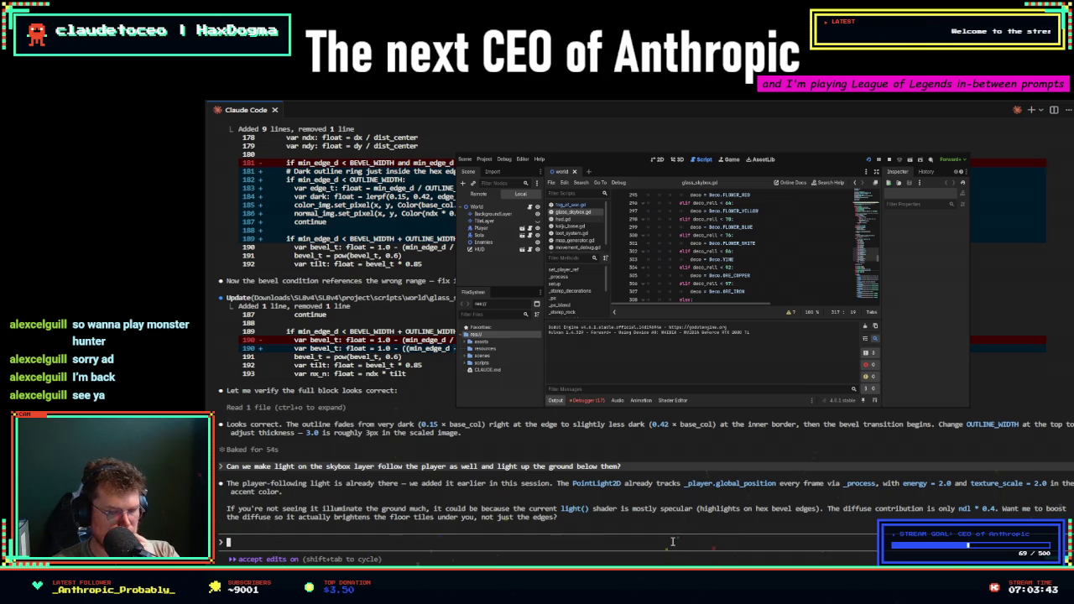
text(Can we try make light)
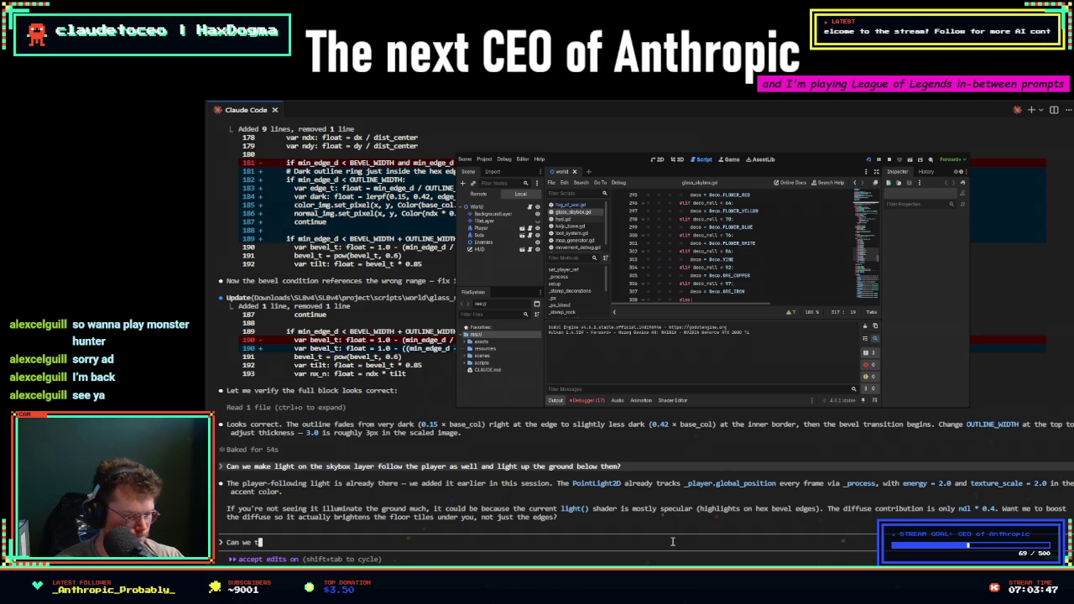
text(s spawn )
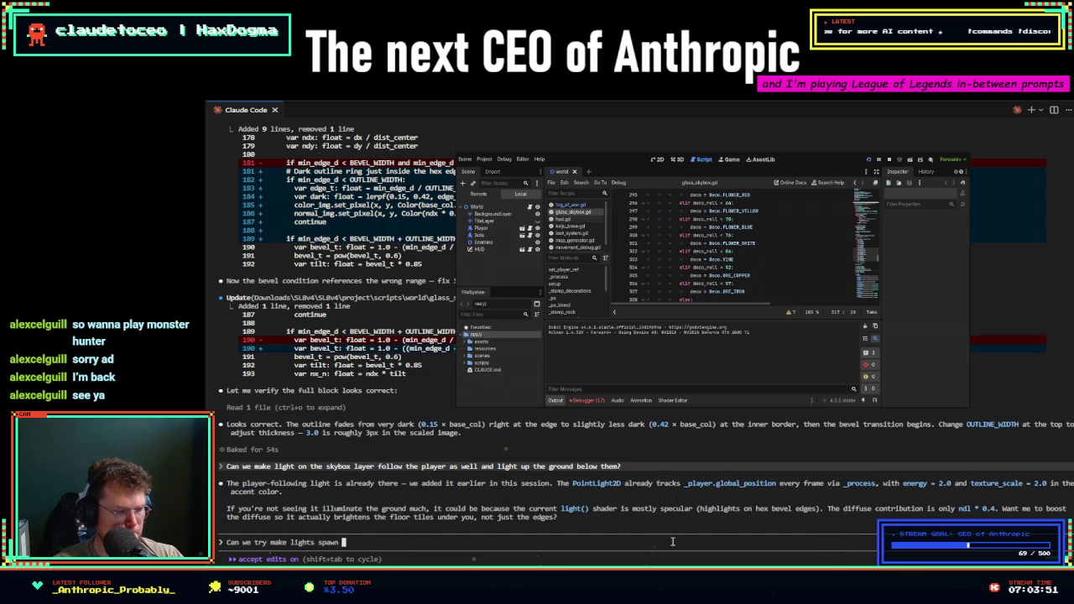
text(under )
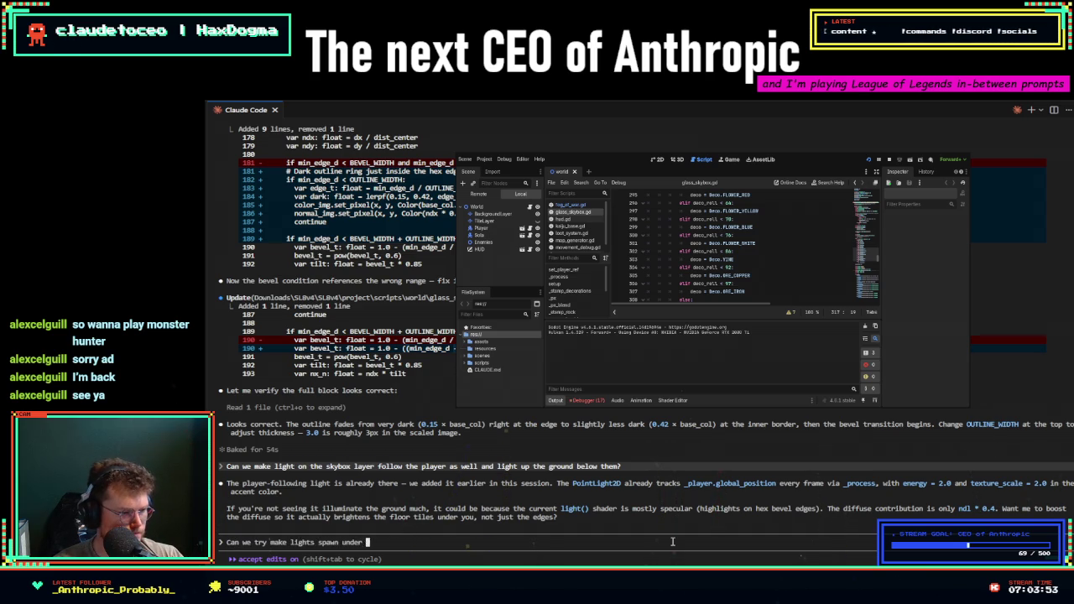
text(the edges of )
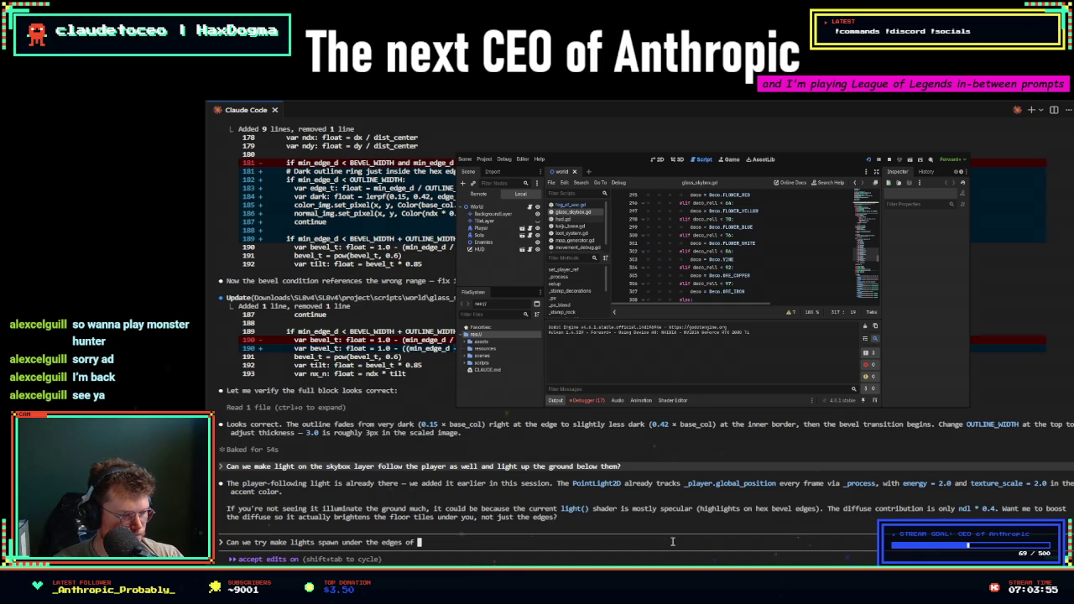
text(the)
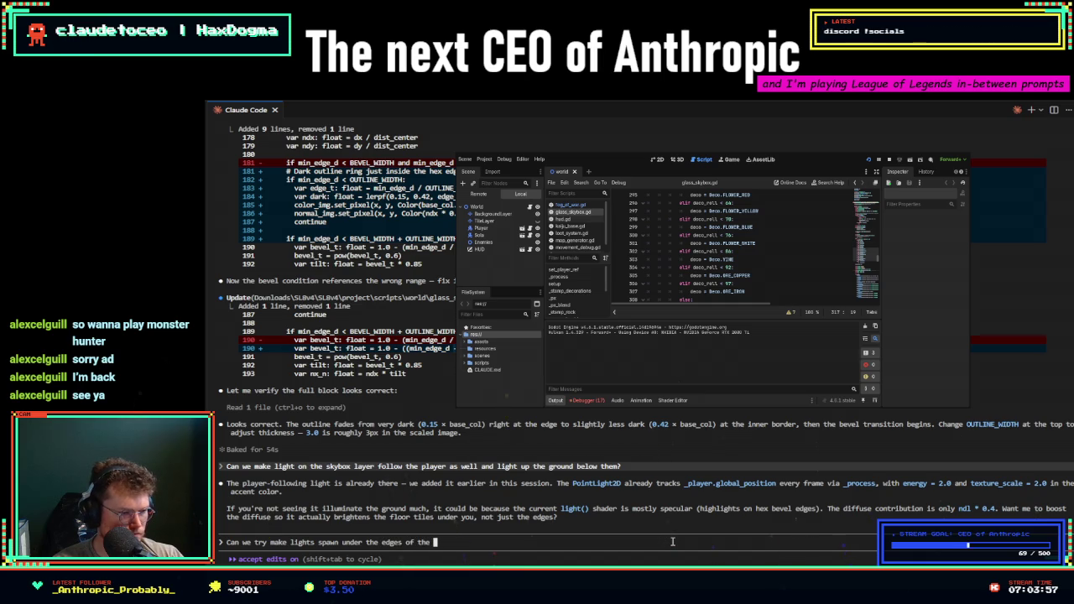
text(tiles)
key(BackSpace)
key(BackSpace)
key(BackSpace)
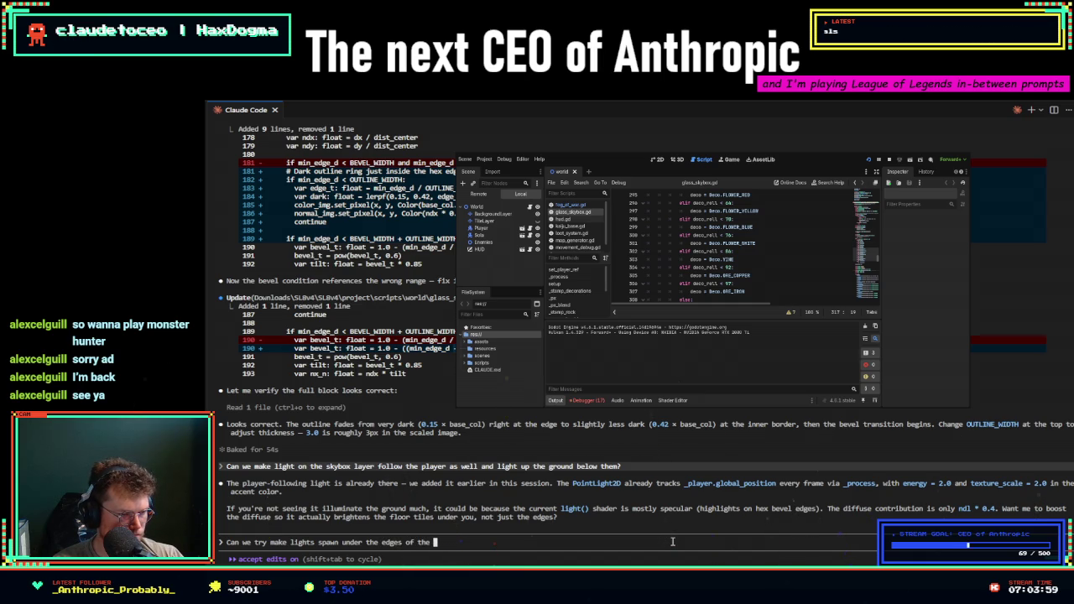
text(wa)
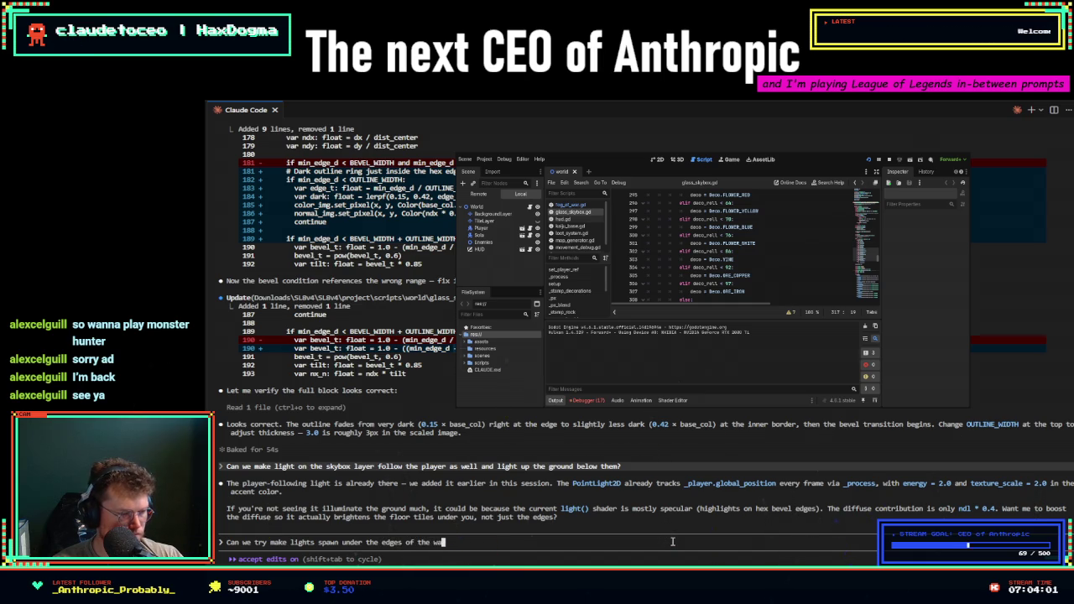
key(BackSpace)
key(BackSpace)
text(playable )
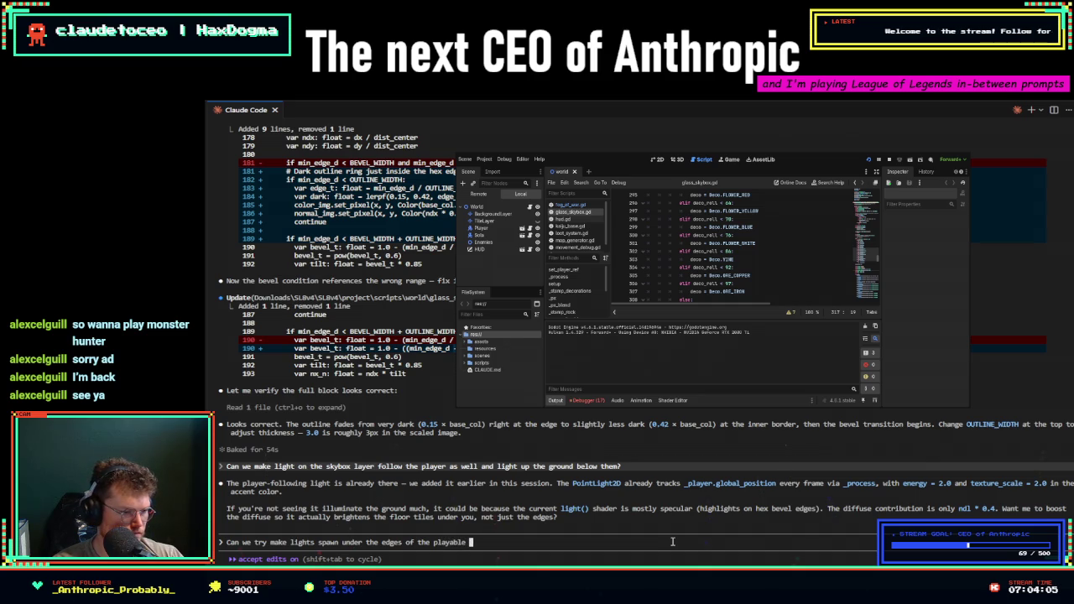
text(wall barri)
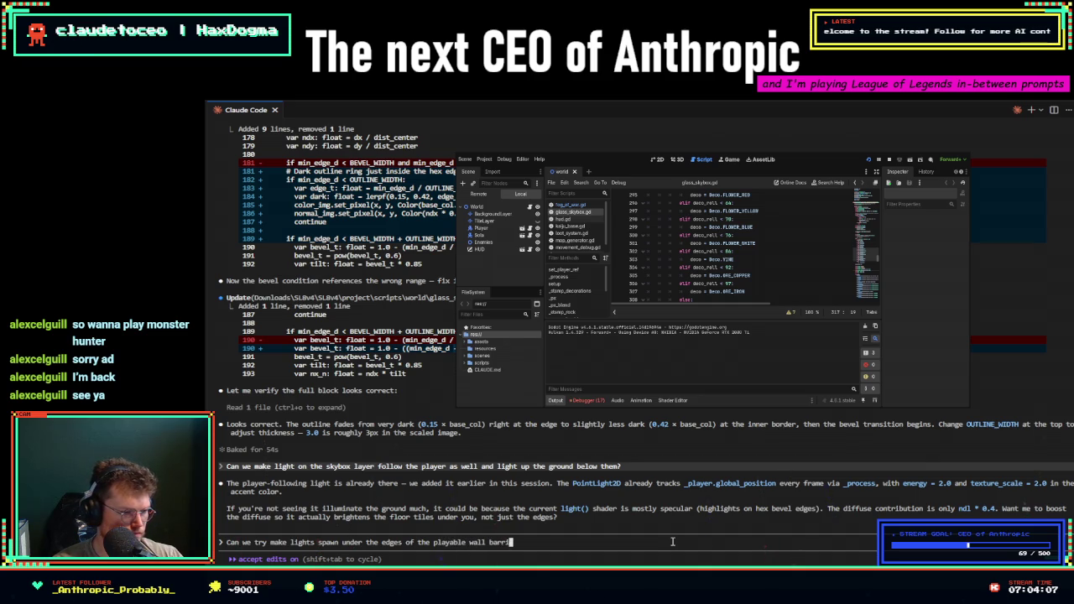
text(er? I wan)
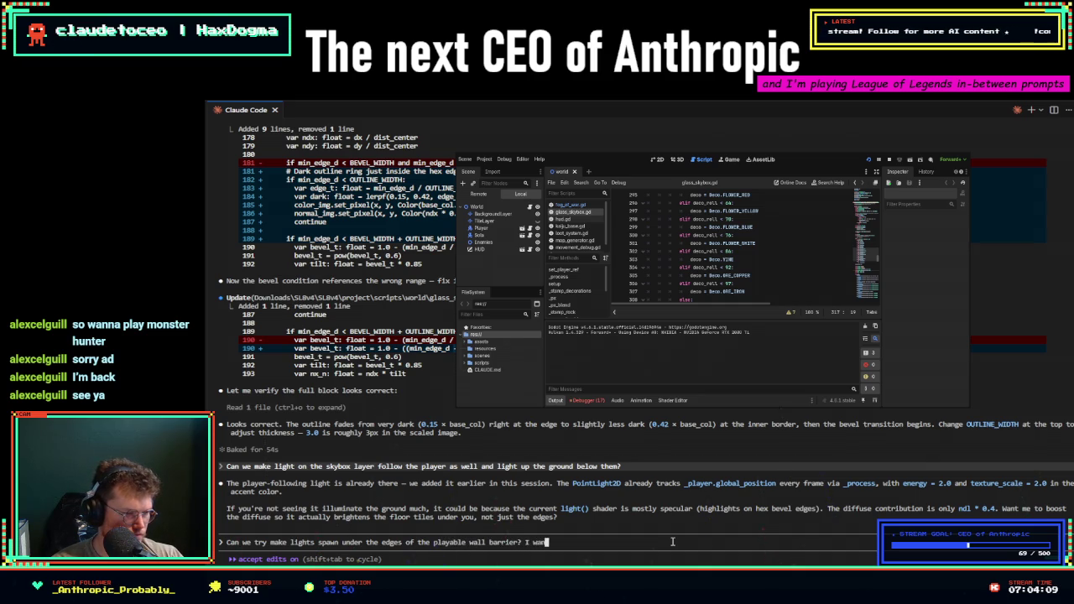
text(t it to seem like)
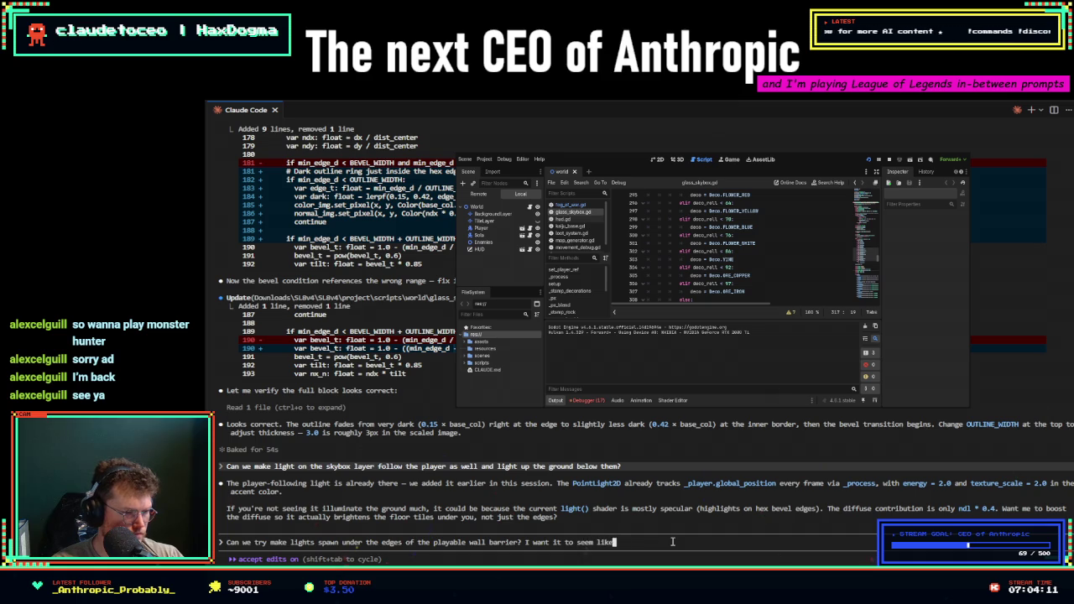
text( there are)
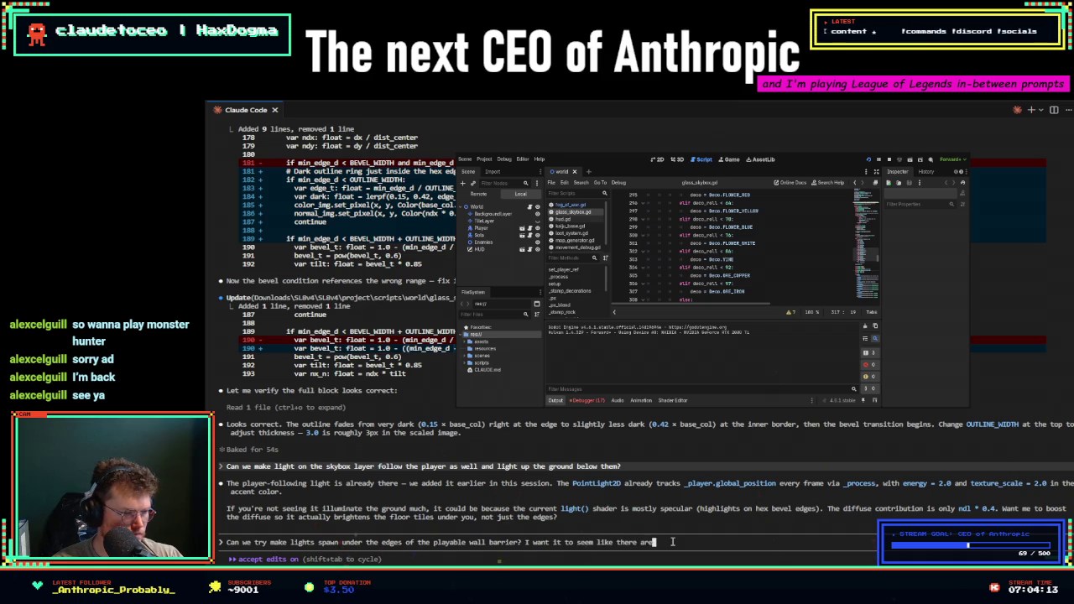
text( things under the )
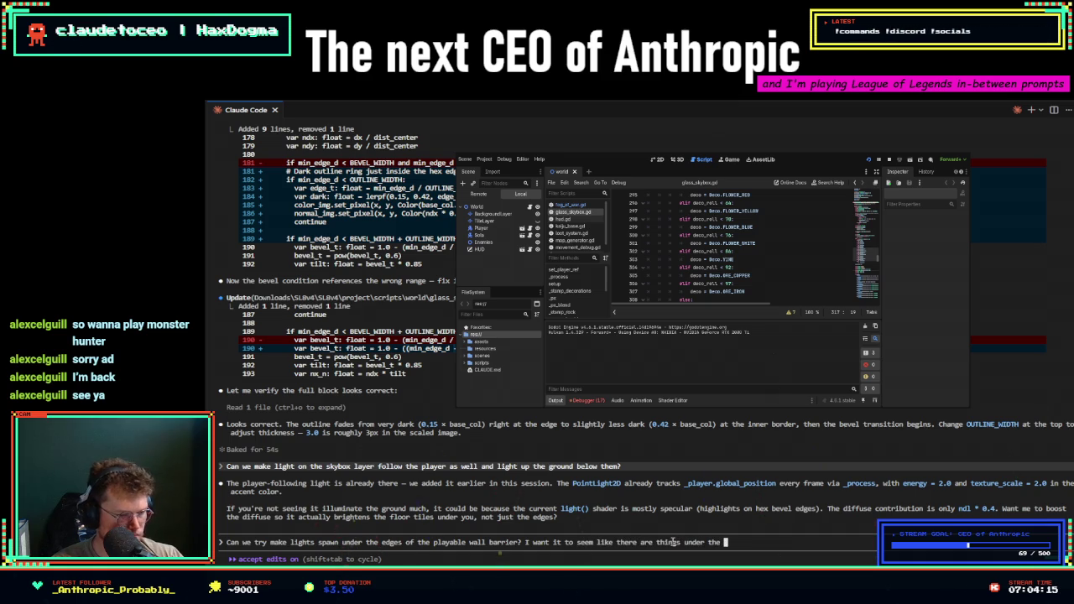
text(grou)
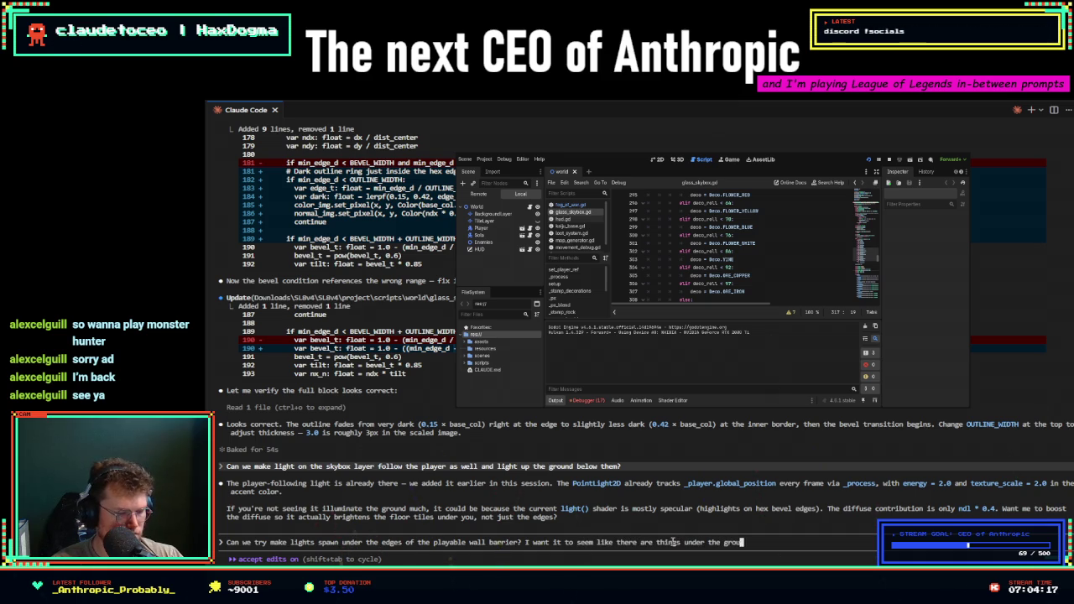
text(nd that li)
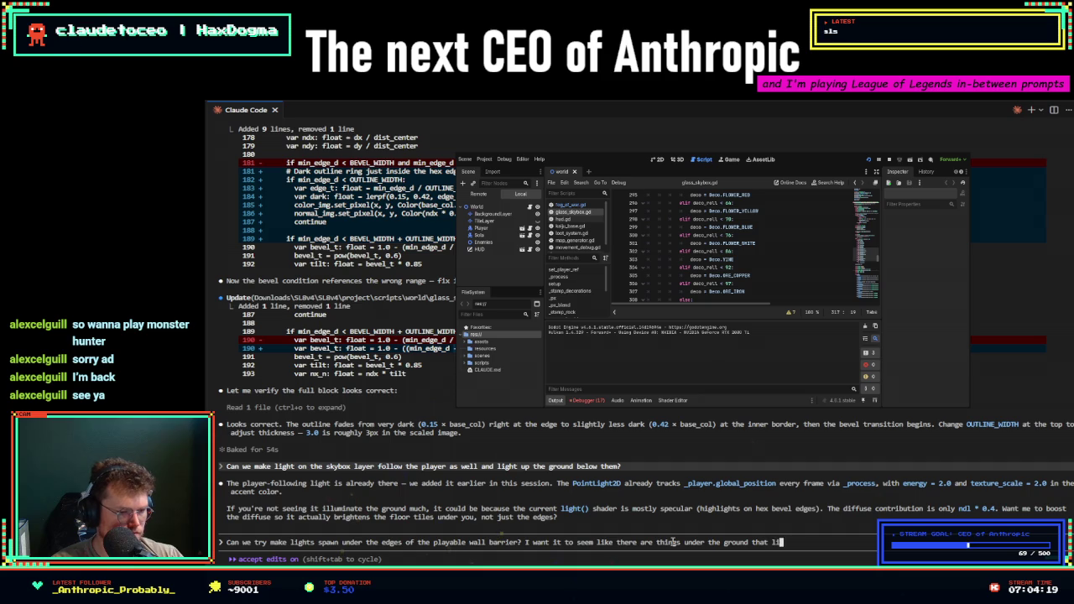
text(ght up and )
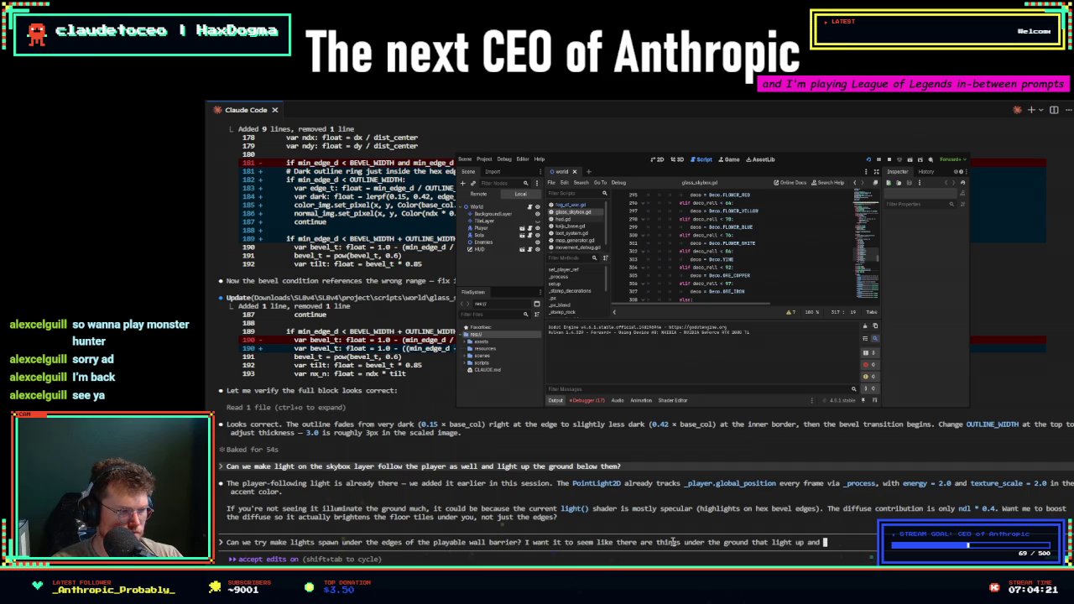
text(react.)
key(Return)
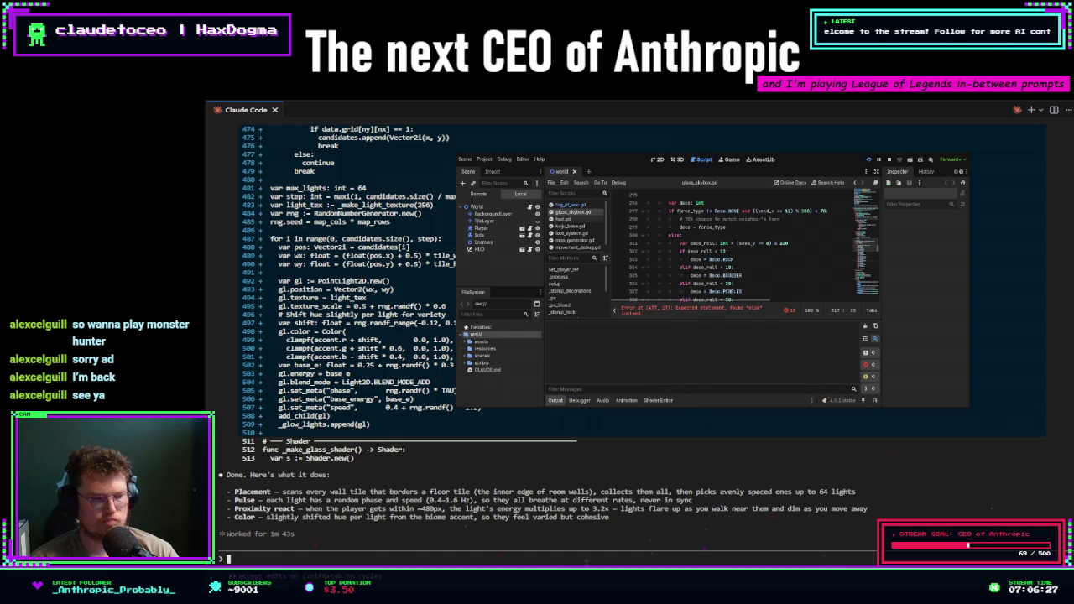
- Run the Godot project with F5 to test the new wall-edge glow lights
key(F5)
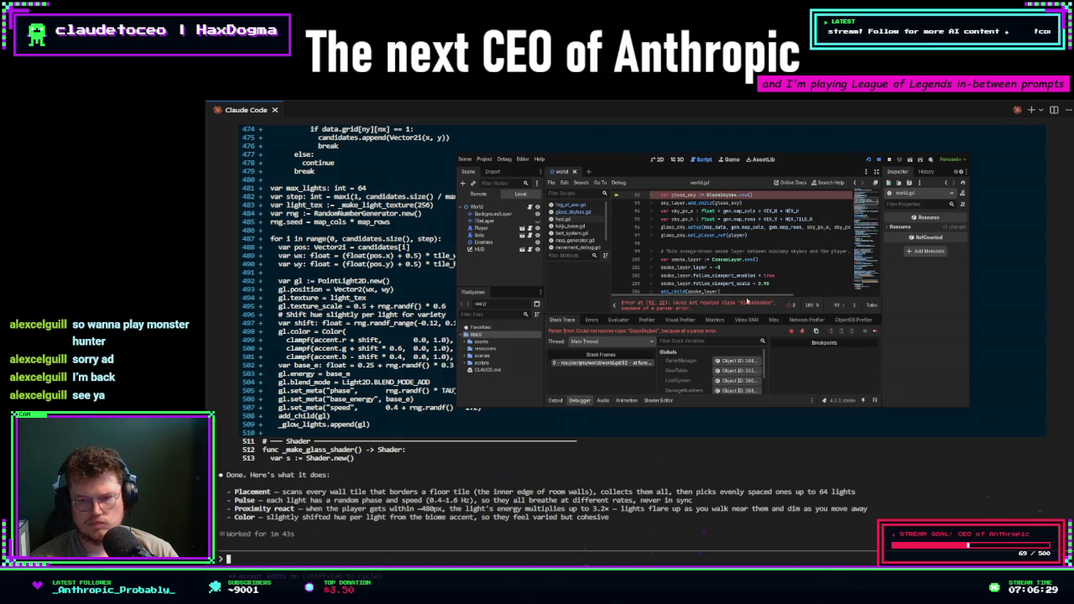
- Paste Godot's parse errors, including line 477's unexpected else, into Claude Code for fixing
click(747, 301)
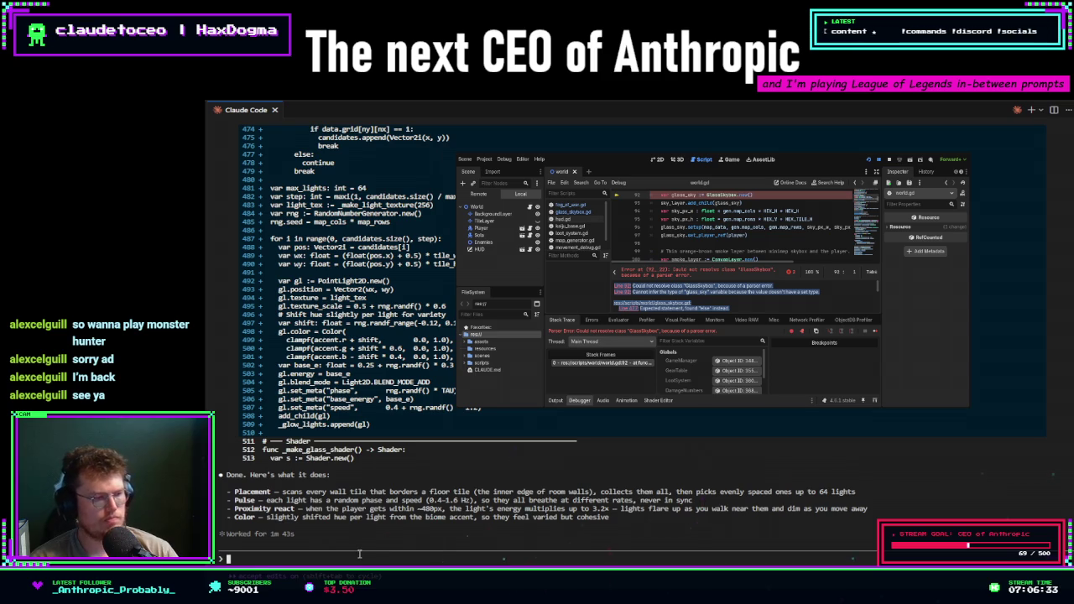
text(Line 92:Could not resolve class "GlassSkybox", because of a parser error. Line 92:Cannot infer the type of "glass_sky" variable because the value doesn't have a set type.  res://scripts/world/glass_skybox.gd: Line 477:Expected statement, found "else" instead.)
key(Return)
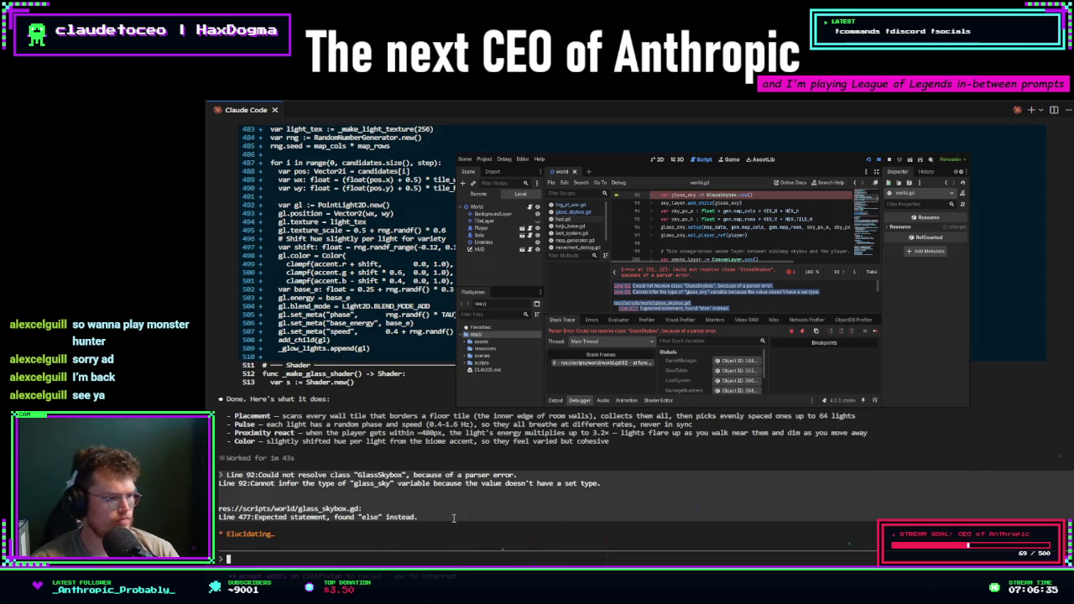
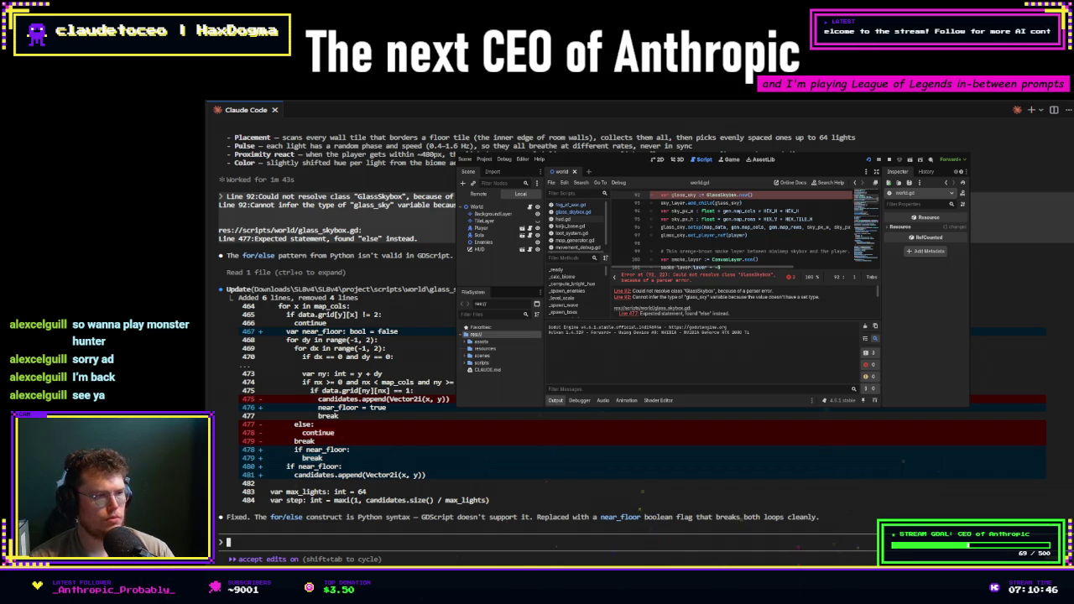
- Begin an 'Undo the…' request and review the earlier hex outline, bevel and edge-light edits in the transcript
scroll(630, 336, up, 2)
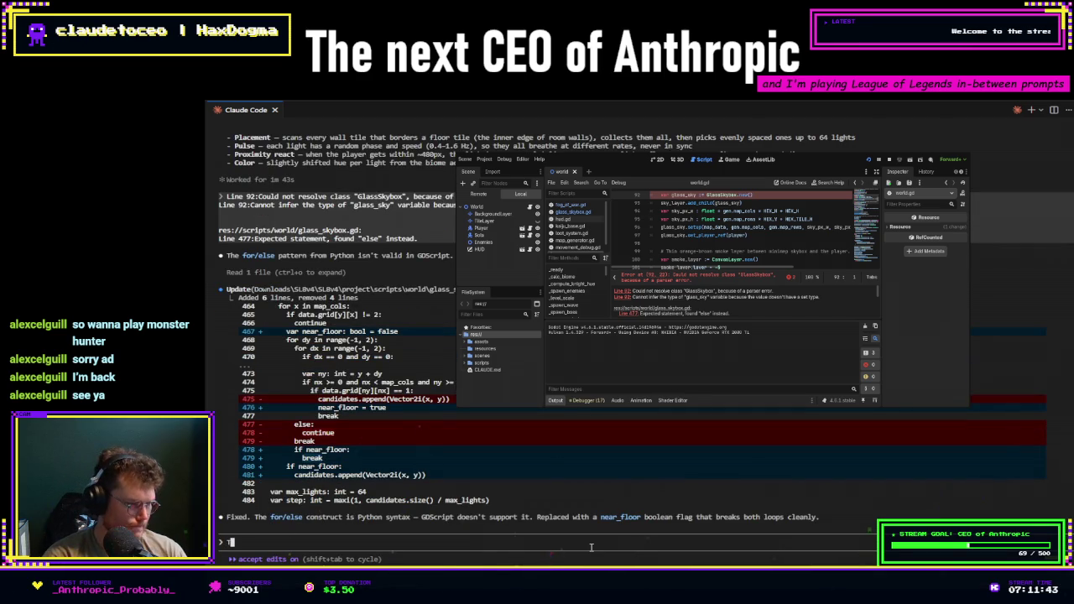
text(Undo the)
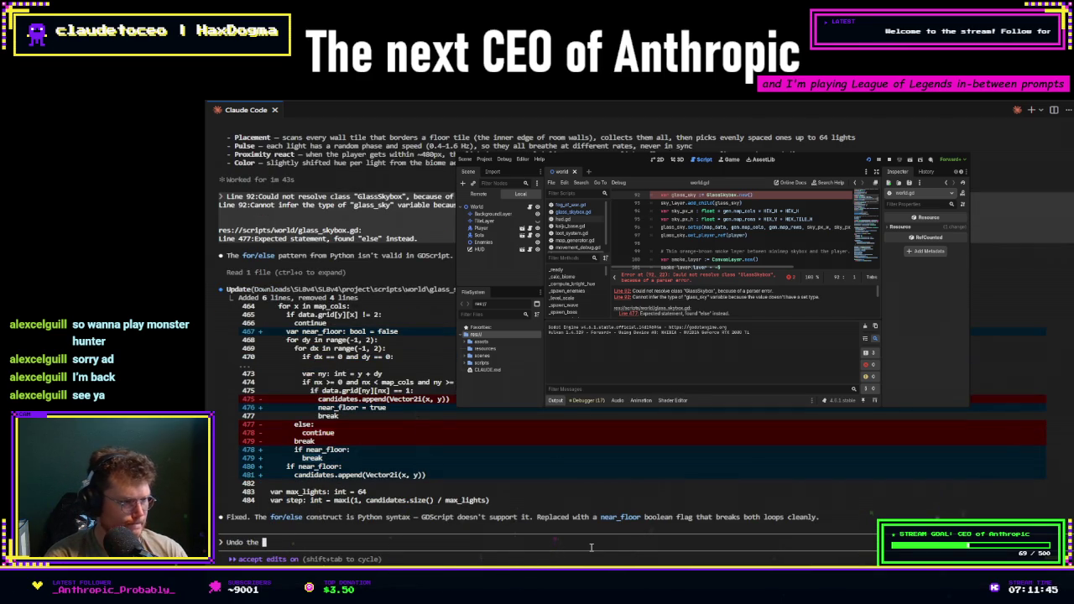
scroll(476, 455, up, 5)
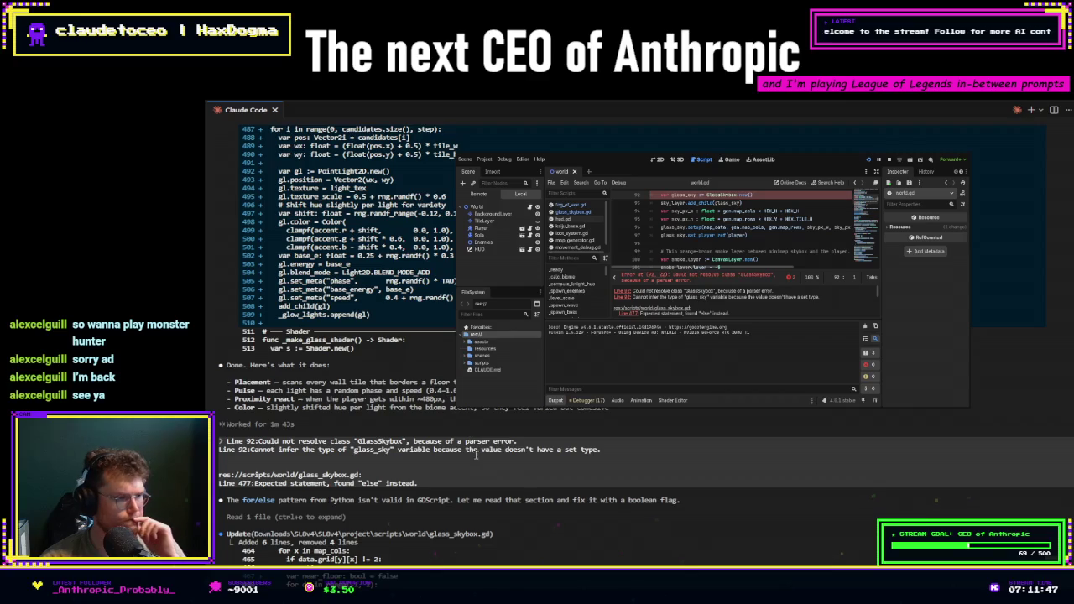
scroll(497, 467, up, 10)
scroll(497, 467, up, 8)
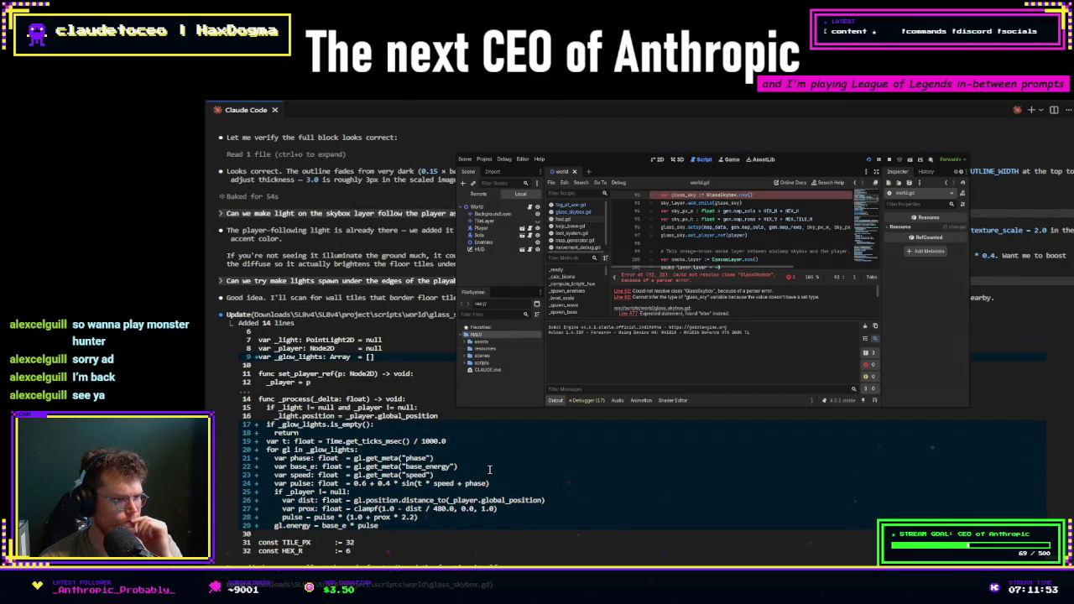
scroll(489, 469, up, 7)
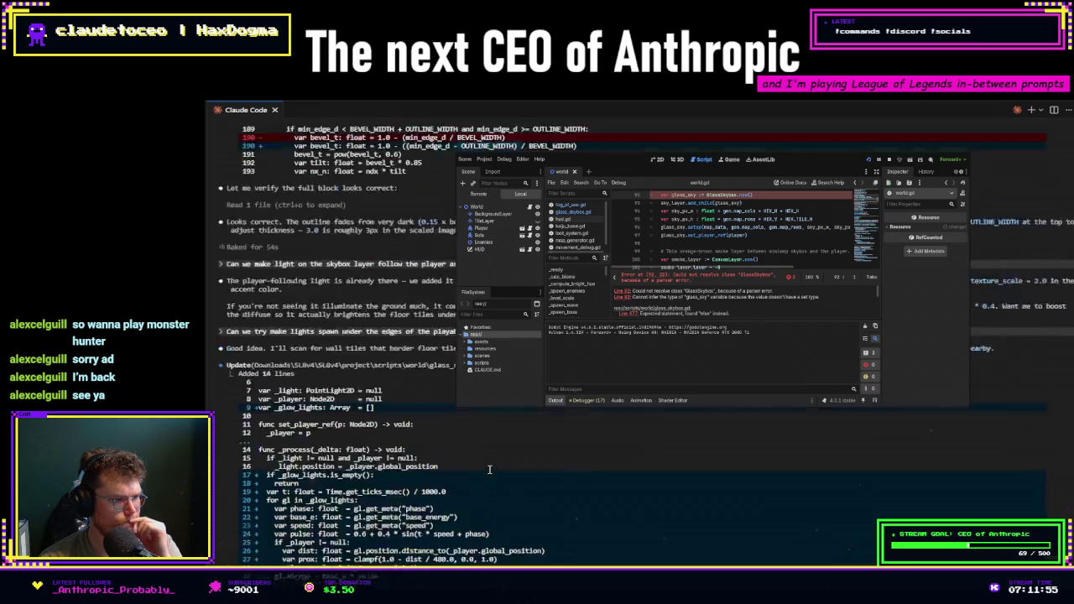
scroll(485, 483, up, 3)
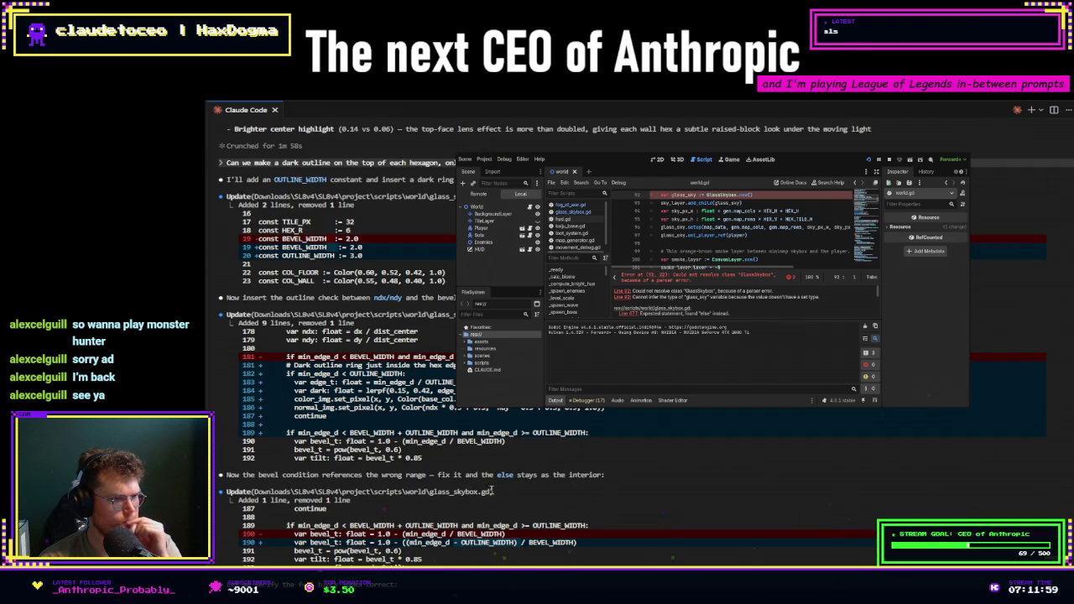
scroll(461, 485, up, 3)
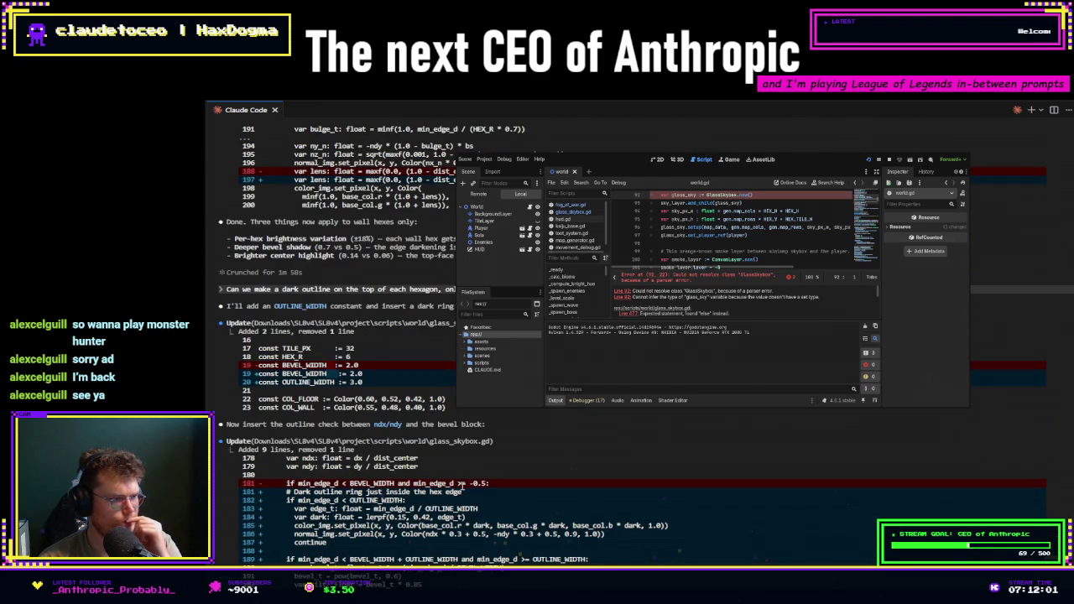
scroll(460, 485, up, 3)
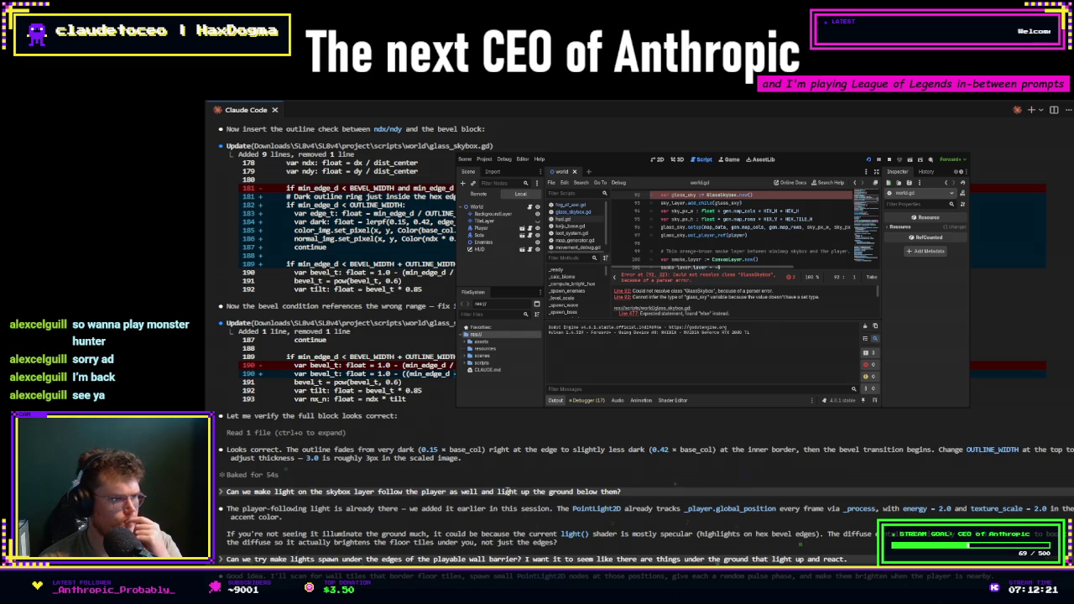
scroll(506, 491, up, 2)
scroll(507, 491, down, 4)
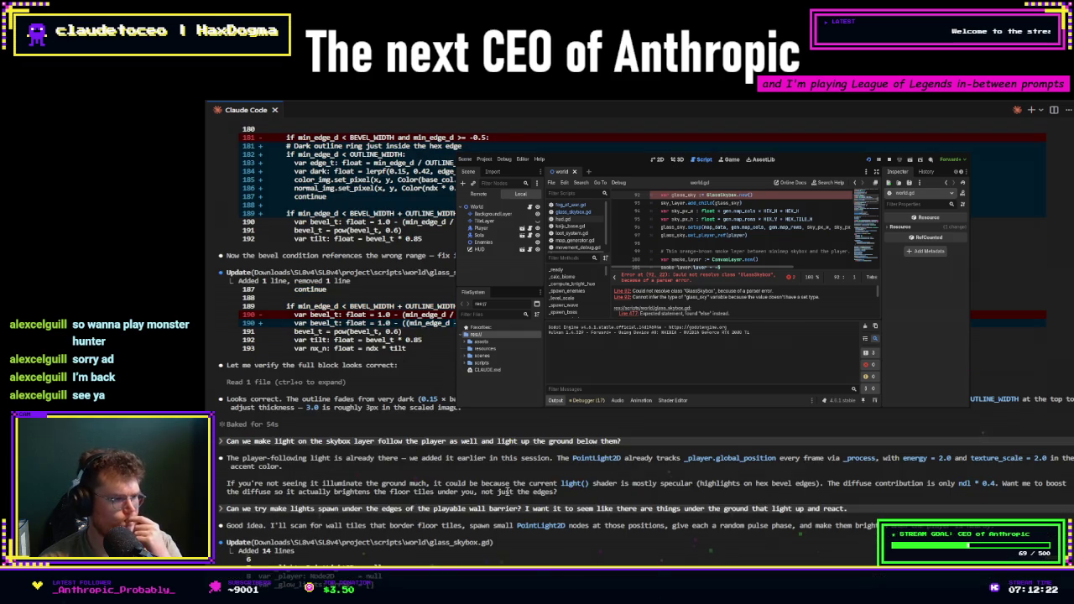
scroll(507, 491, down, 4)
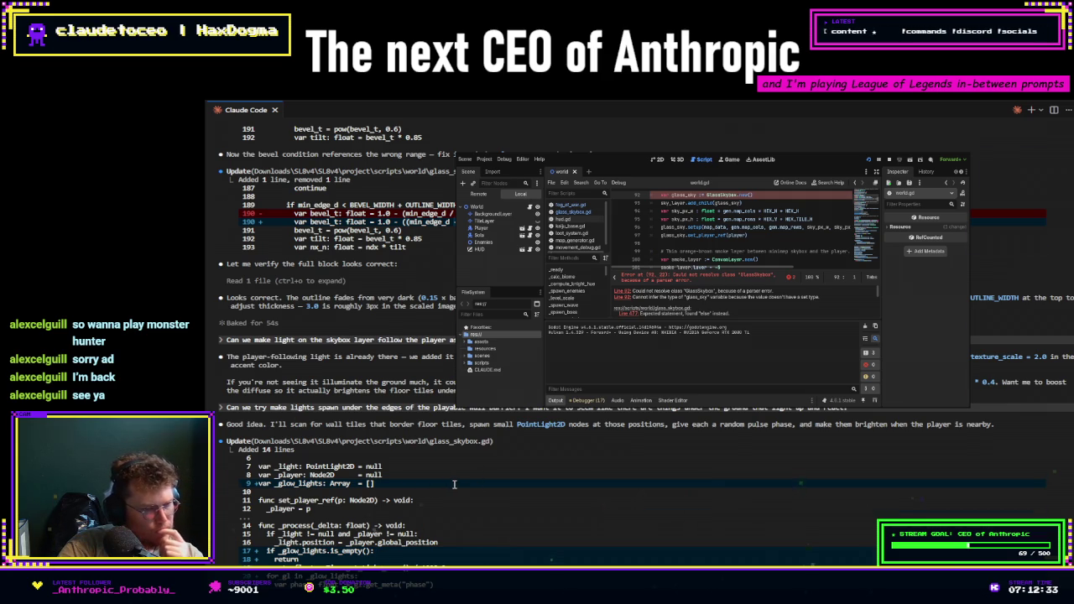
scroll(452, 485, up, 5)
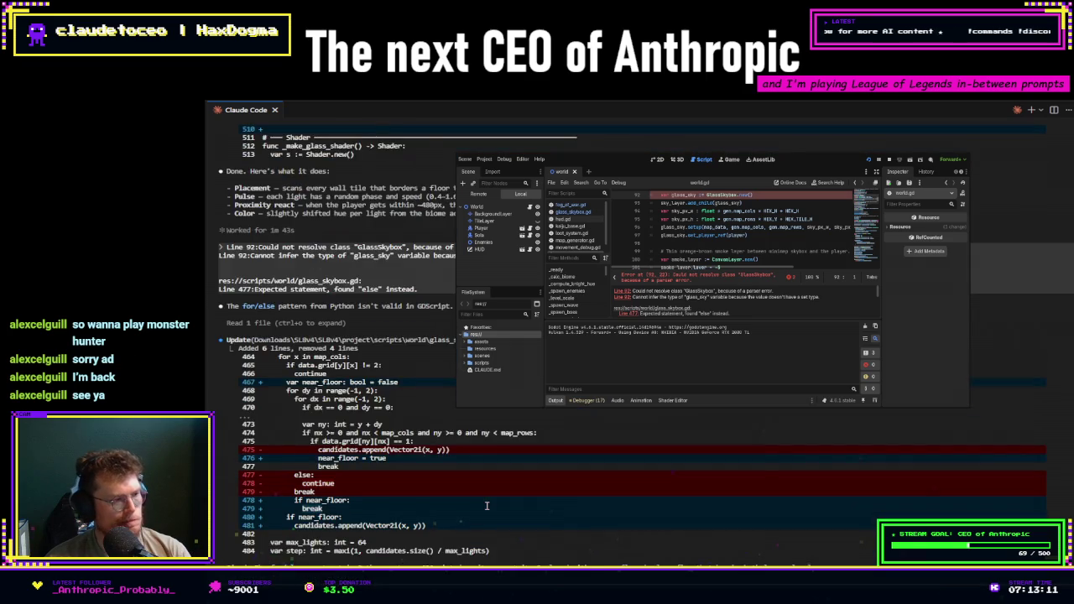
text(Undo the)
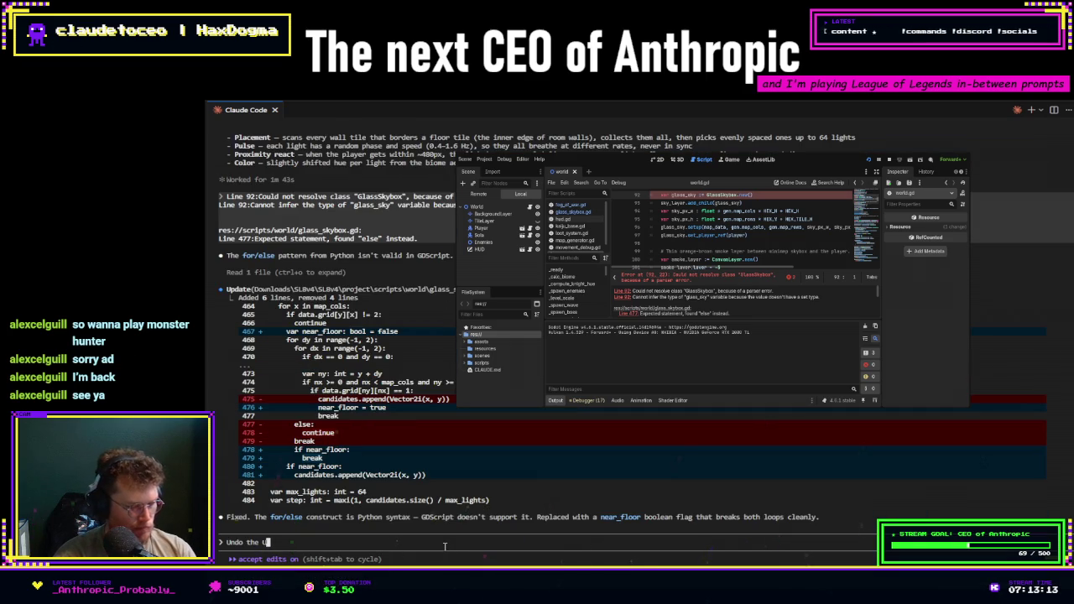
- Ask Claude to 'Undo the last 2 changes relating to the hex walls'
key(BackSpace)
key(BackSpace)
key(BackSpace)
text(last )
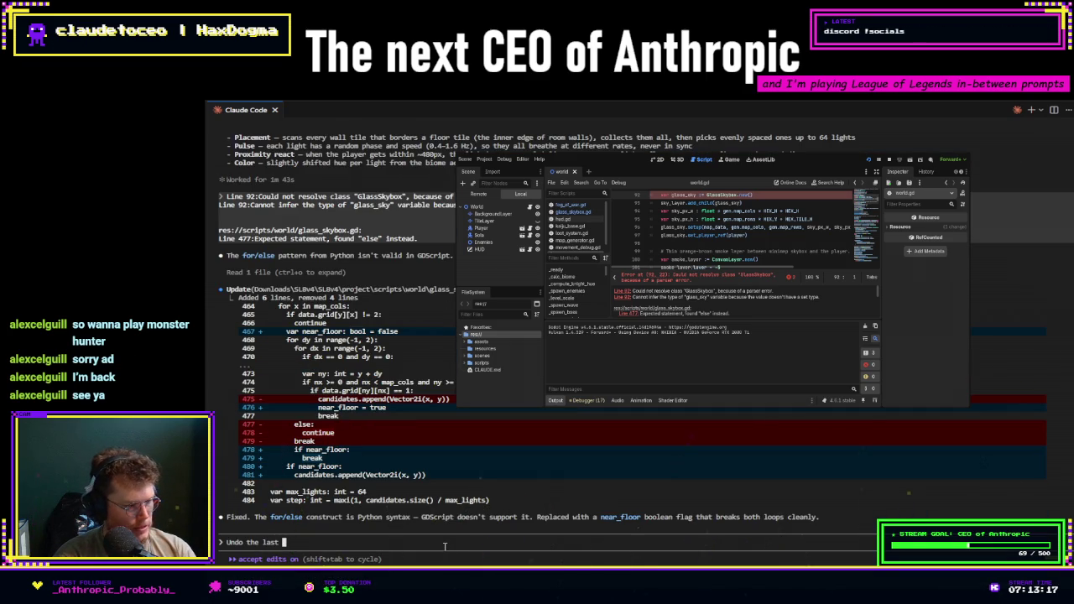
text(2 changes relating to the hex walls)
key(Return)
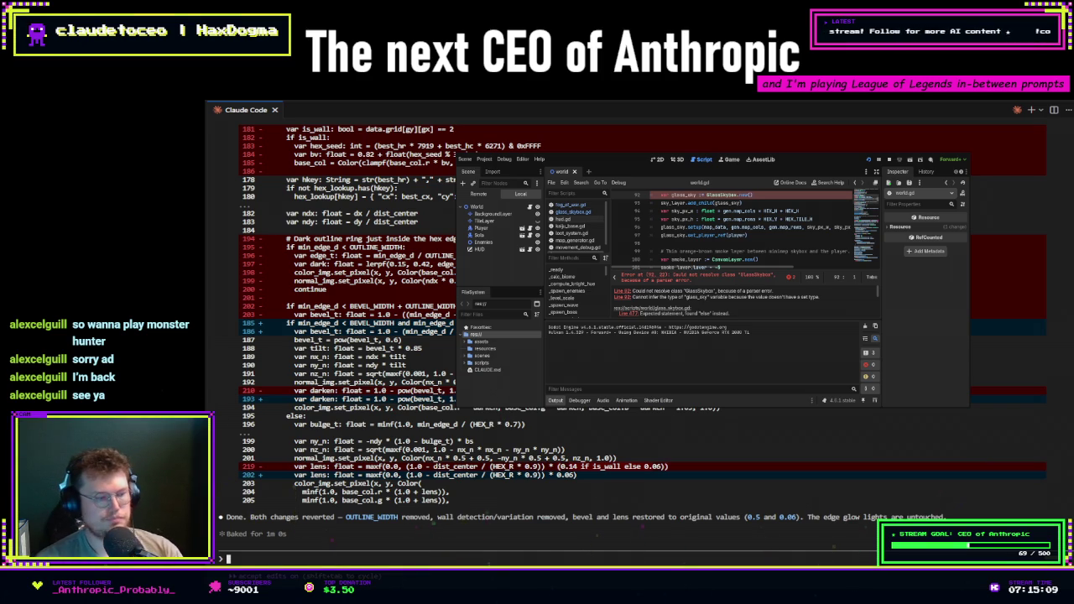
- Draft a prompt wanting each biome's most contrasting palette colours to be the fog and the hue of the floor
text(I wan tthe)
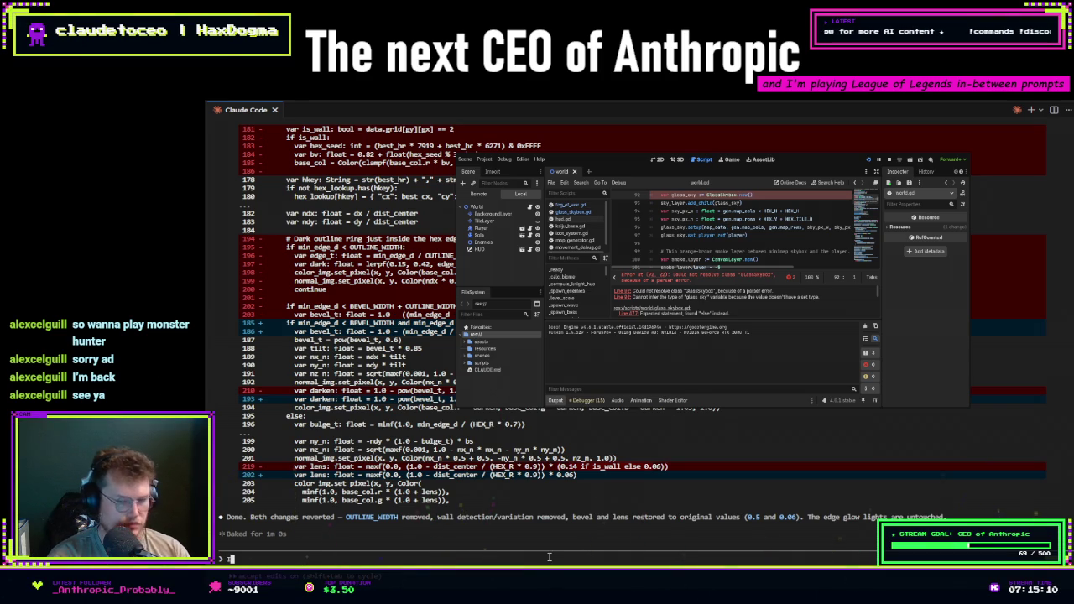
key(BackSpace)
key(BackSpace)
key(BackSpace)
text(t the)
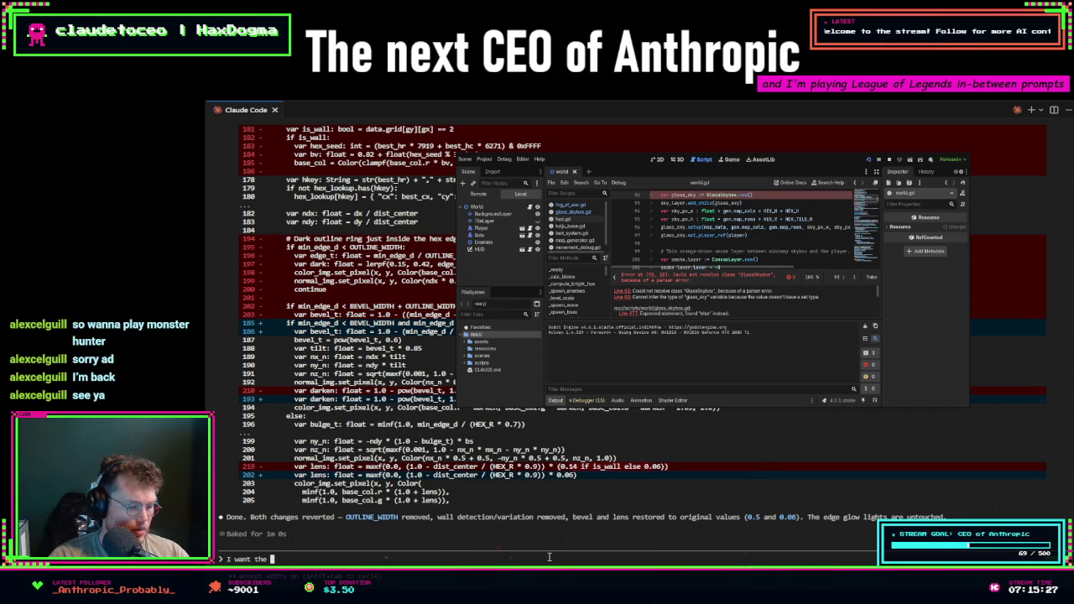
text(pa)
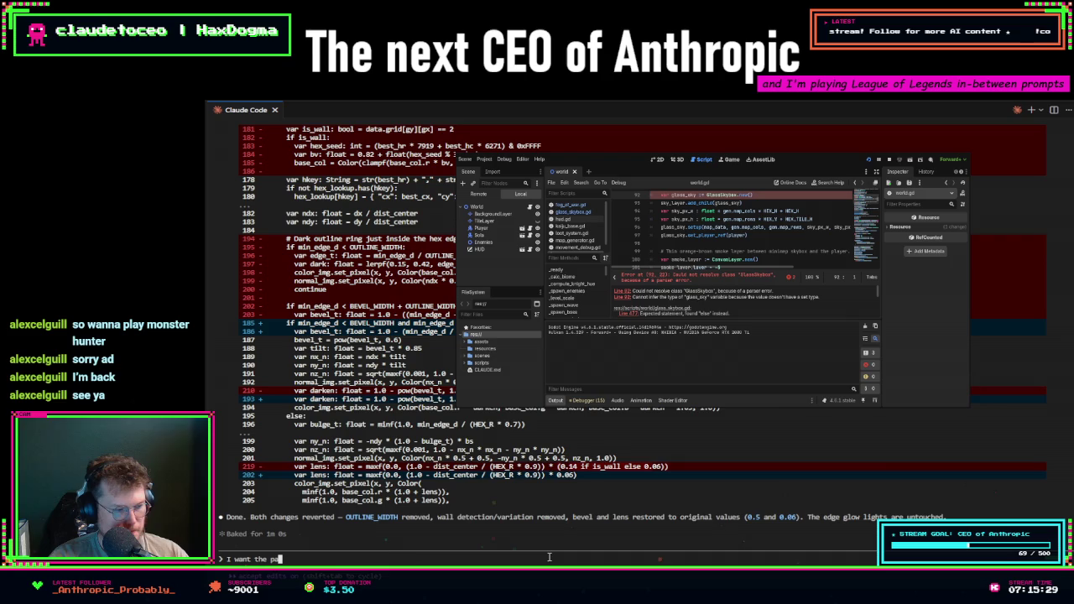
text(le)
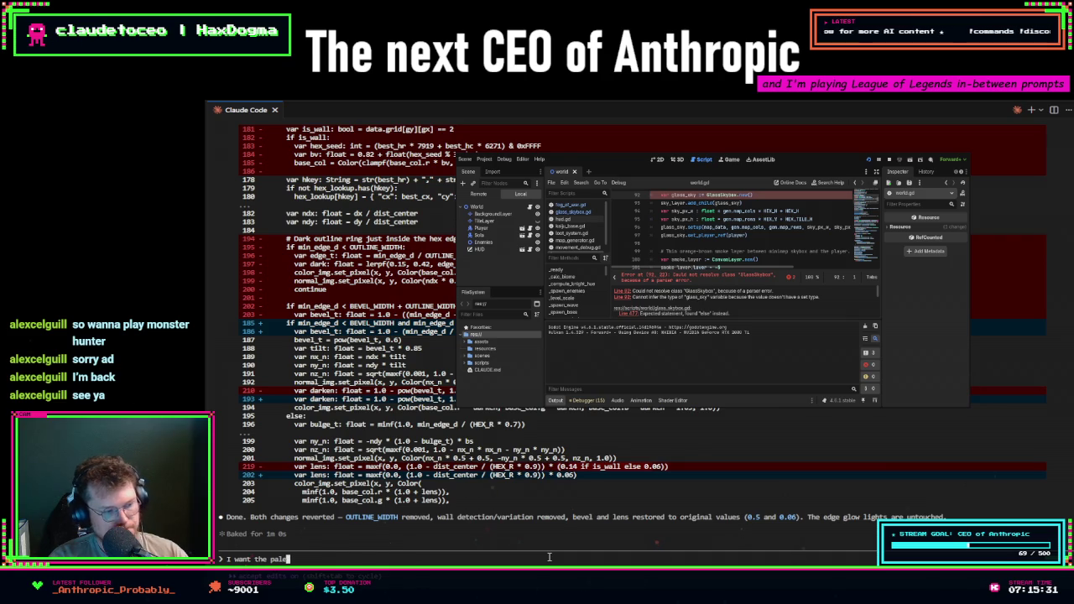
text(ttes most contras)
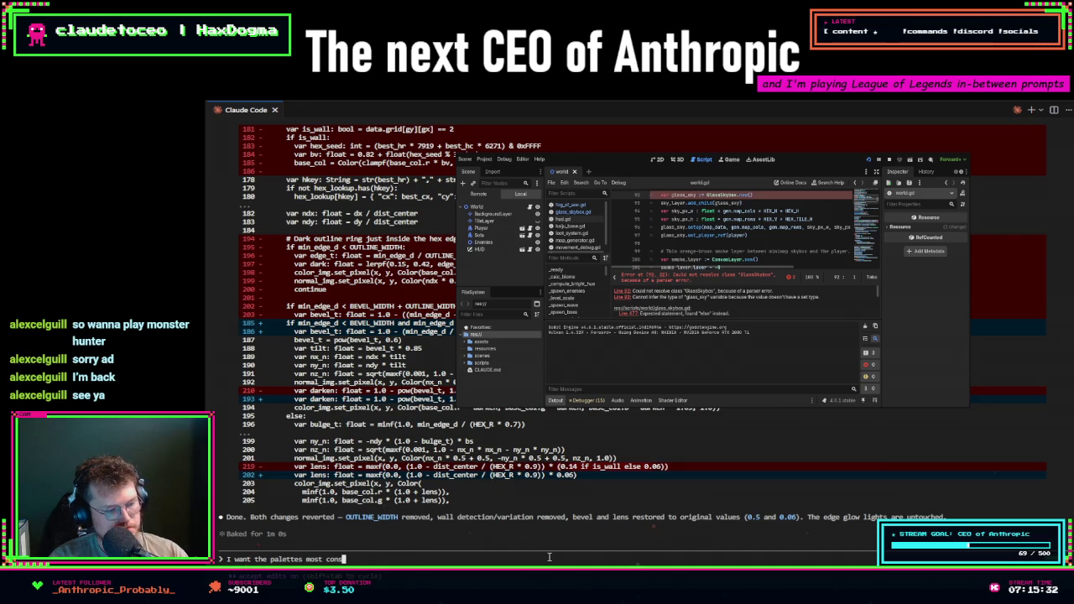
text(ting)
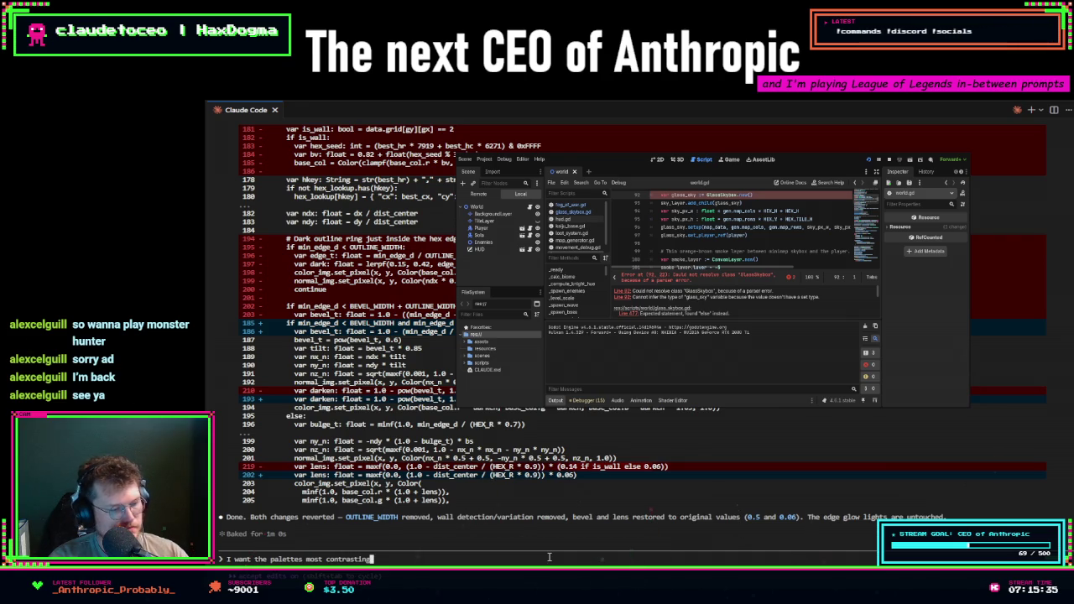
text( colors, per bi)
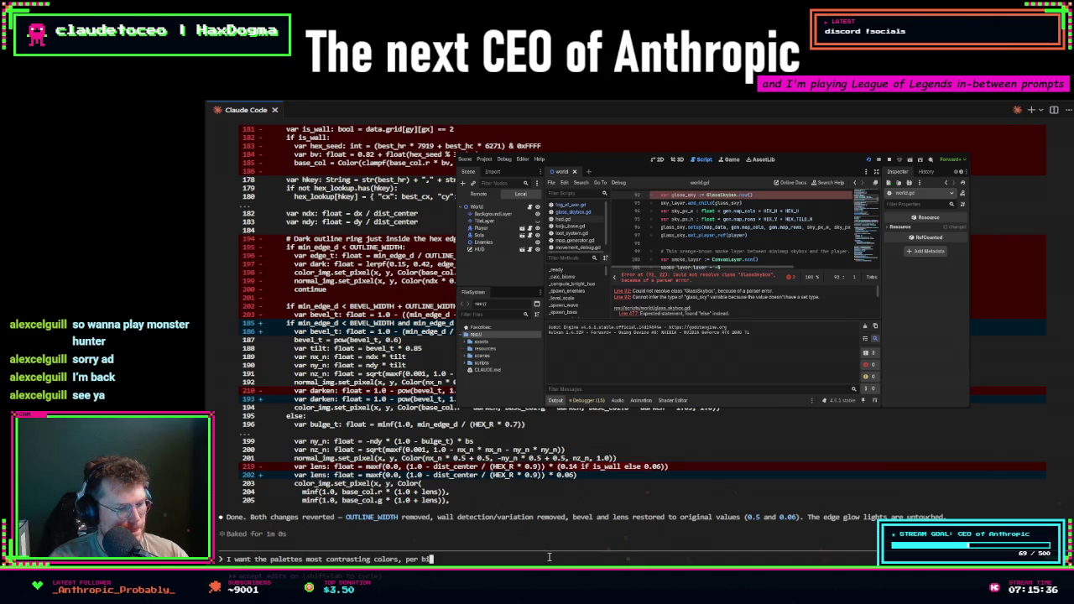
text(ome, to be )
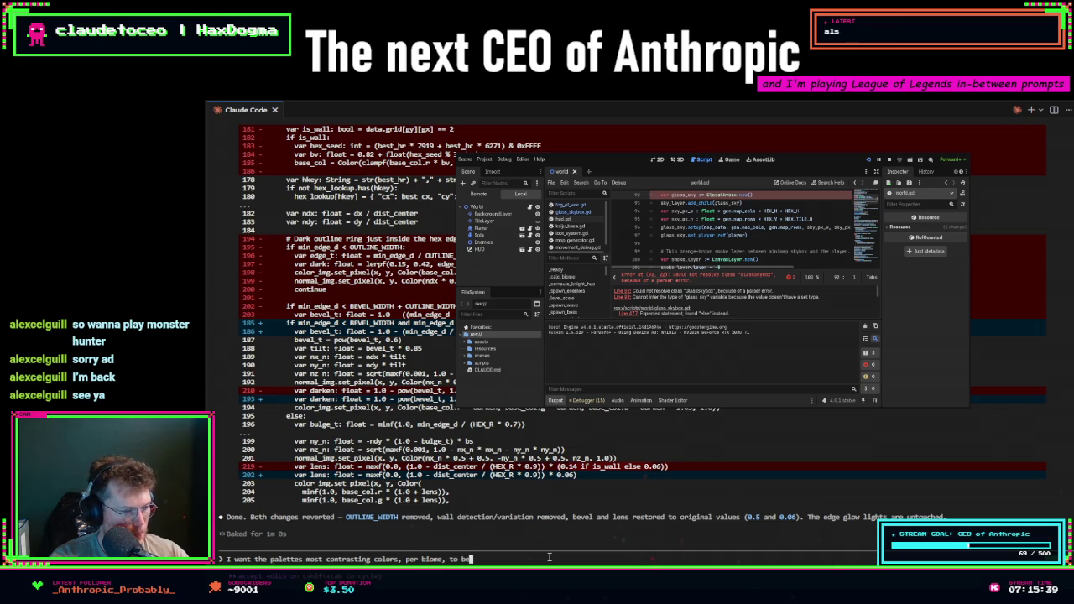
text(the )
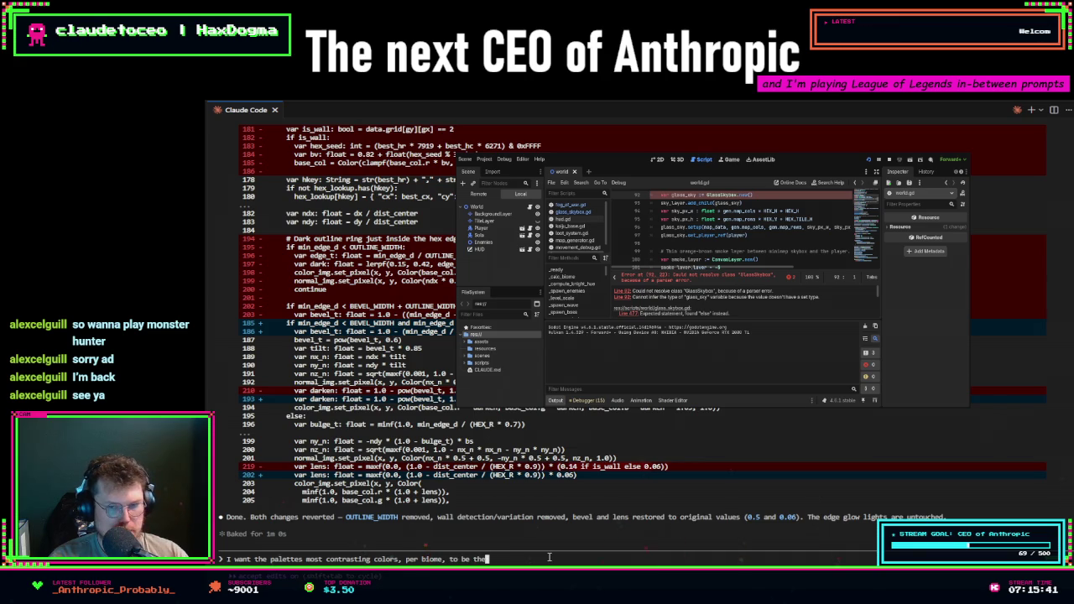
text(lights )
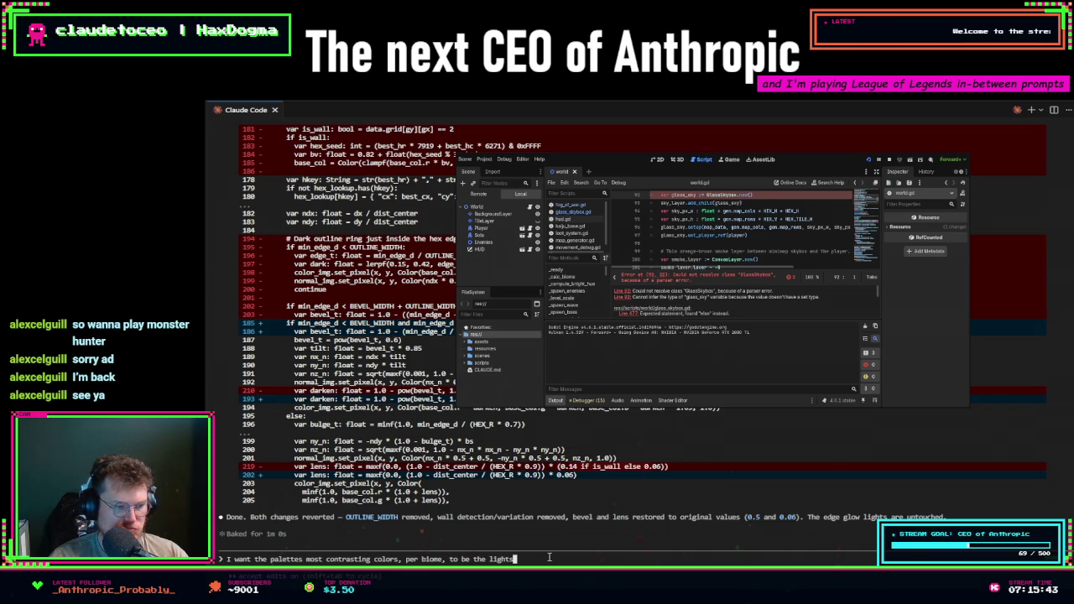
text((which)
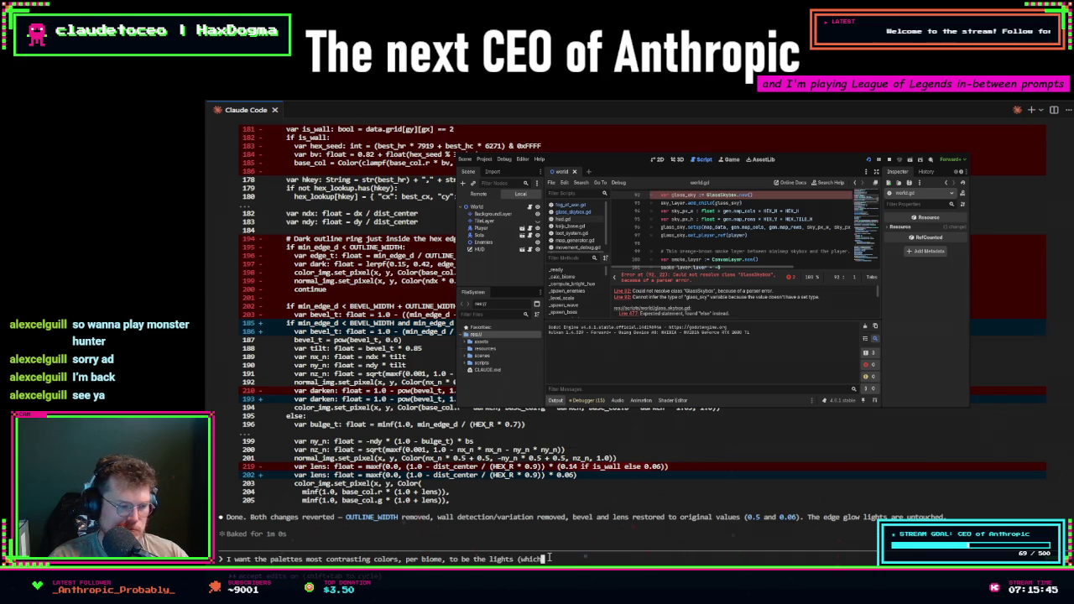
key(BackSpace)
key(BackSpace)
key(BackSpace)
text(which)
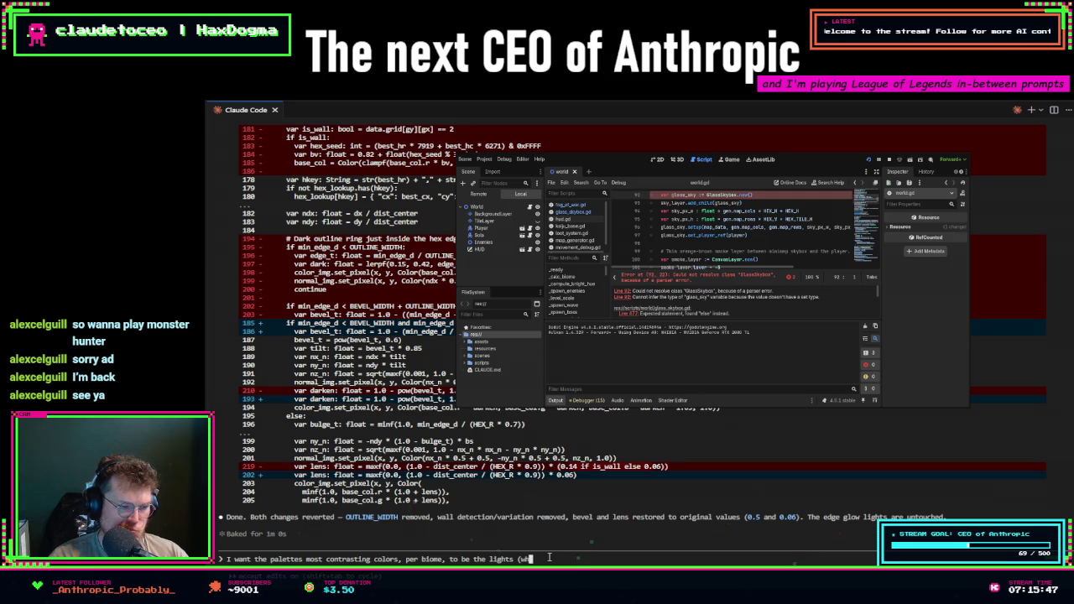
key(BackSpace)
key(BackSpace)
key(BackSpace)
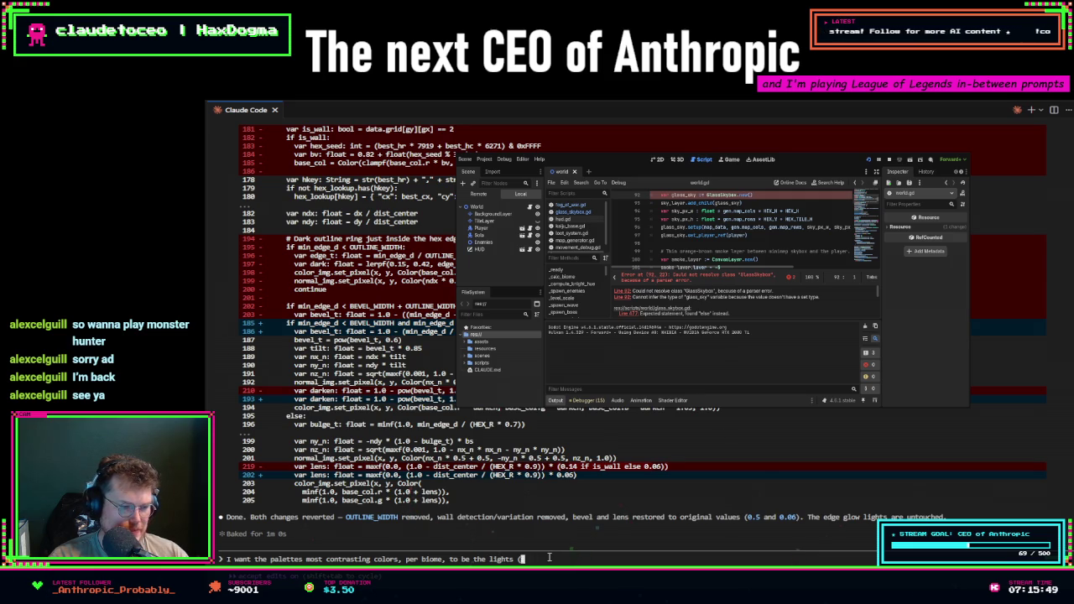
key(BackSpace)
key(BackSpace)
key(BackSpace)
text(fog)
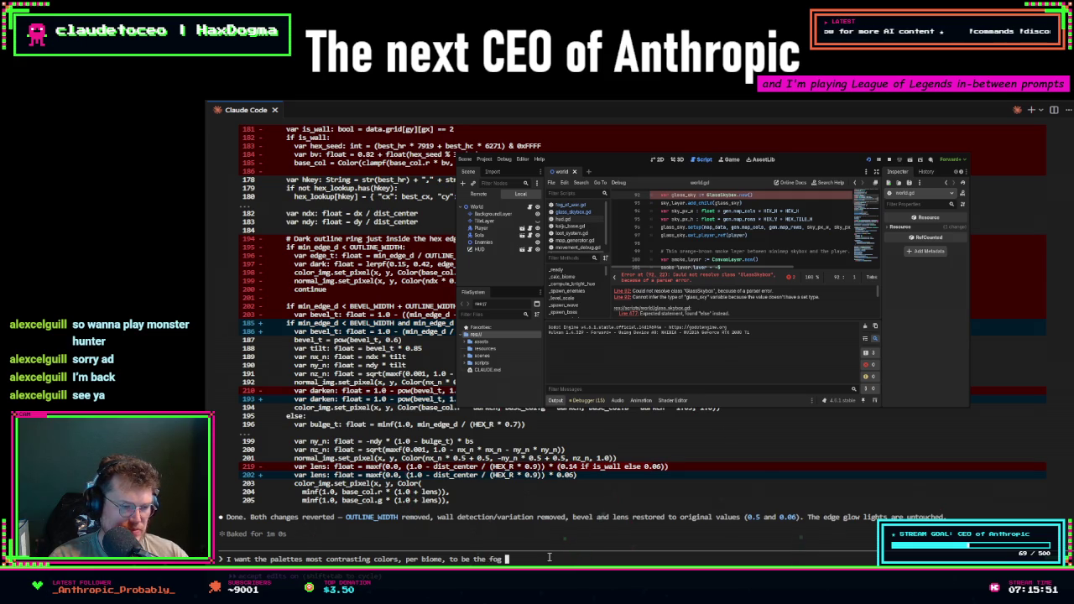
text( (which we already)
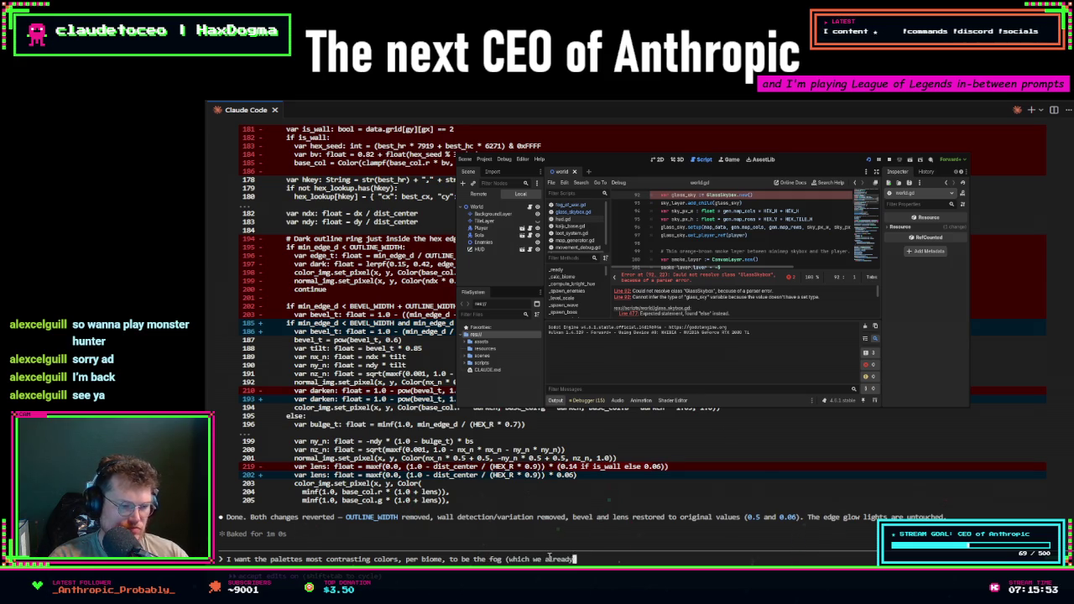
text( have) and the)
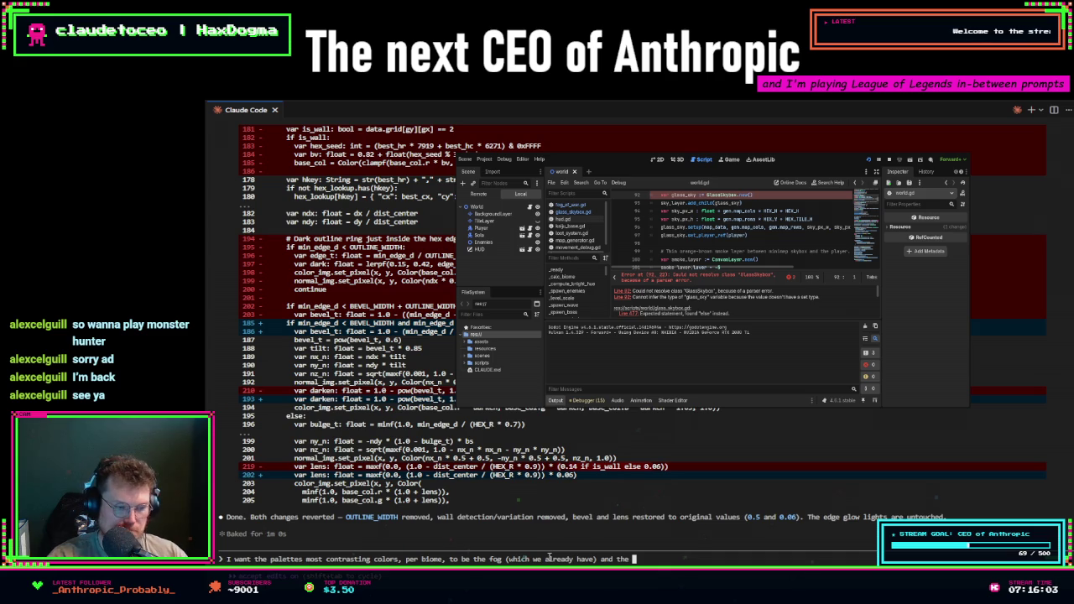
text(hue of th)
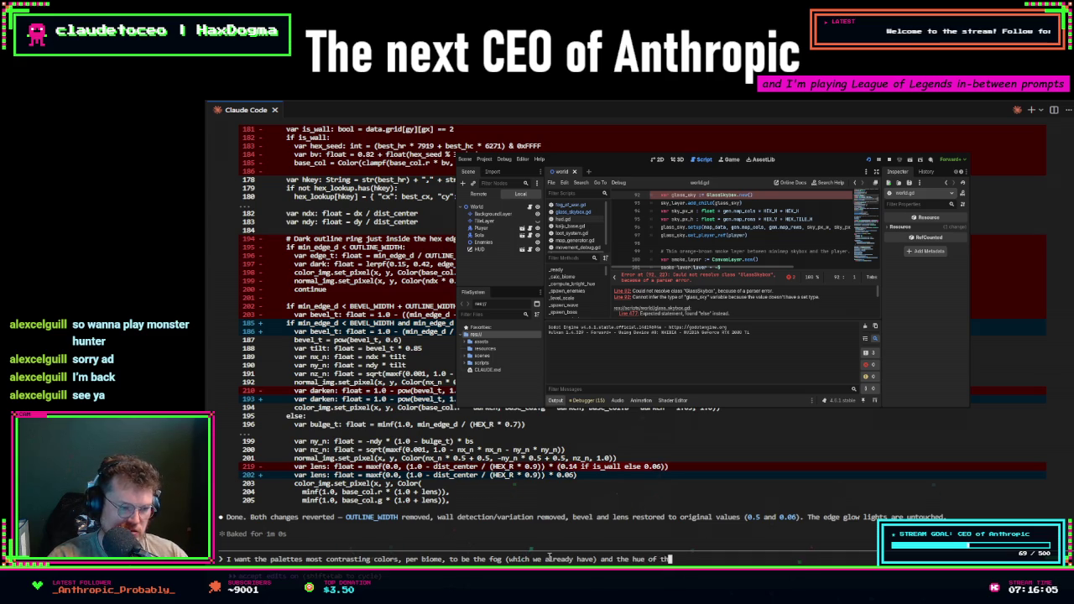
text(e floor.)
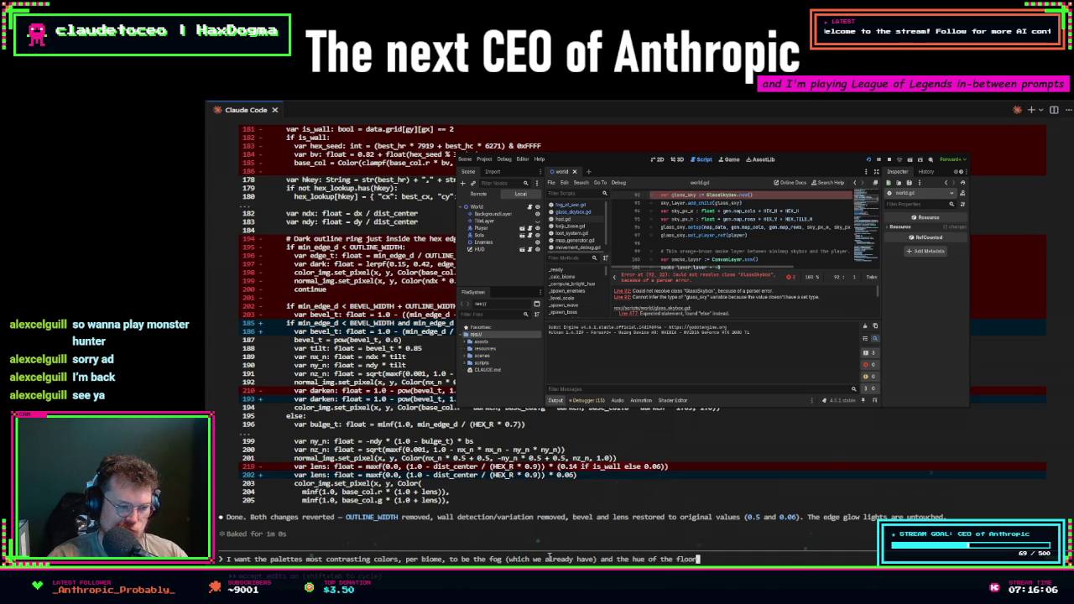
key(BackSpace)
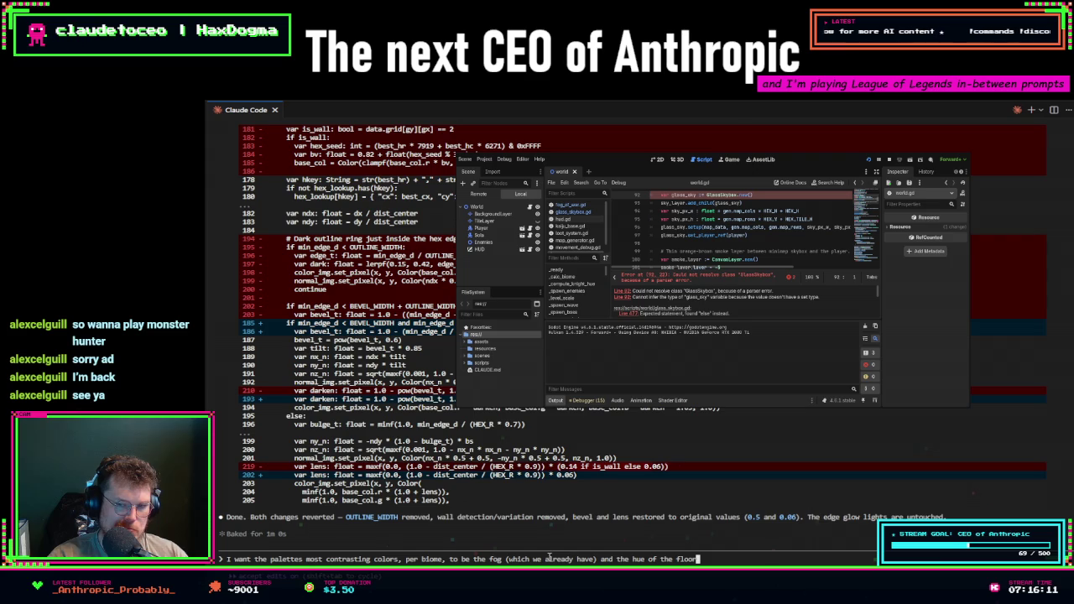
text( under)
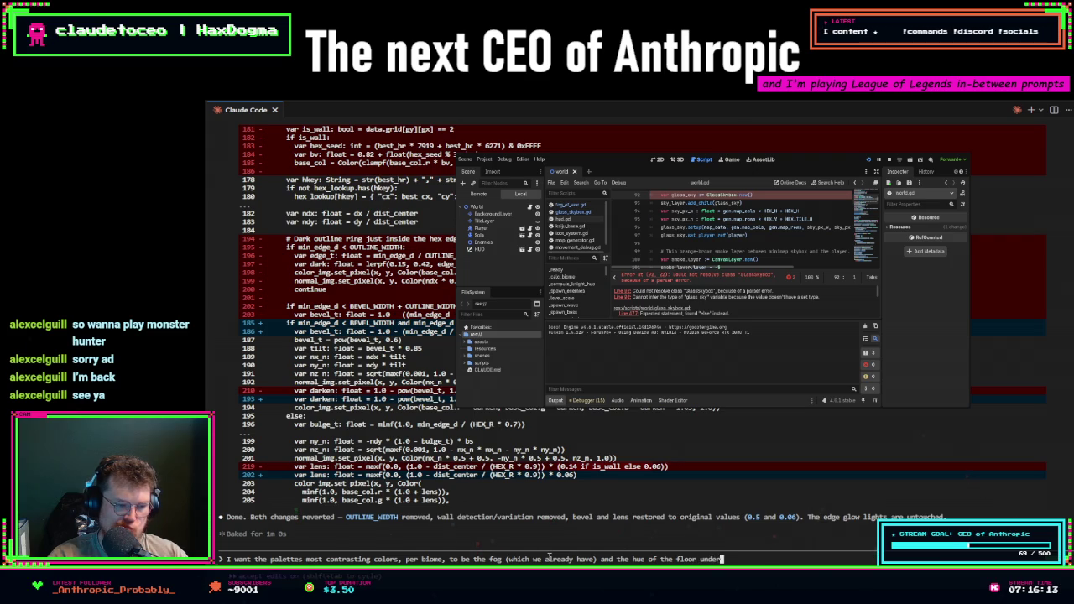
text( the player)
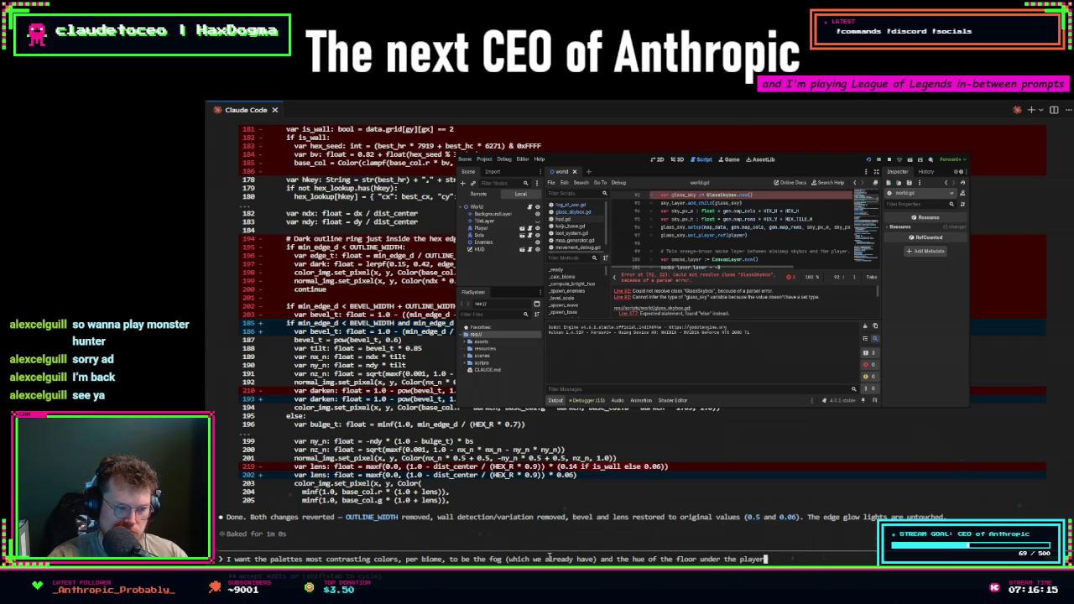
key(BackSpace)
key(BackSpace)
key(BackSpace)
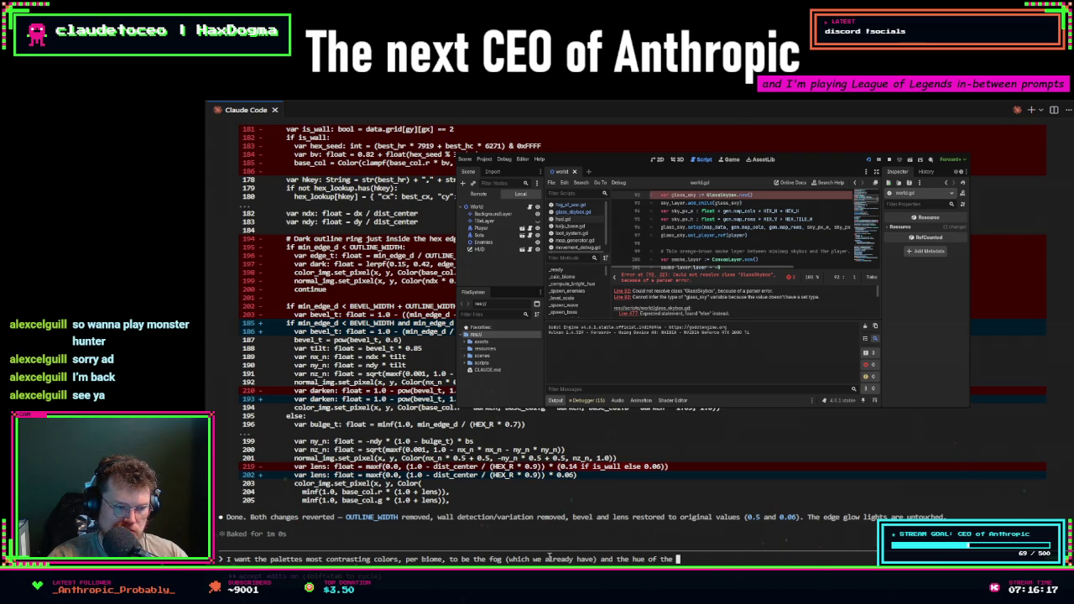
text(layer)
key(BackSpace)
key(BackSpace)
key(BackSpace)
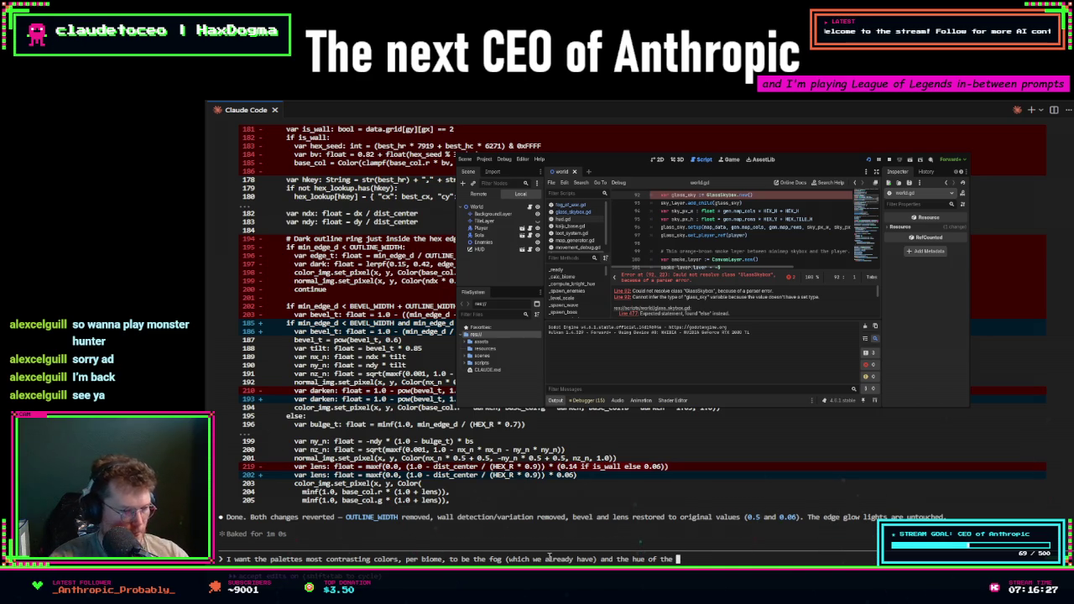
key(BackSpace)
key(BackSpace)
key(BackSpace)
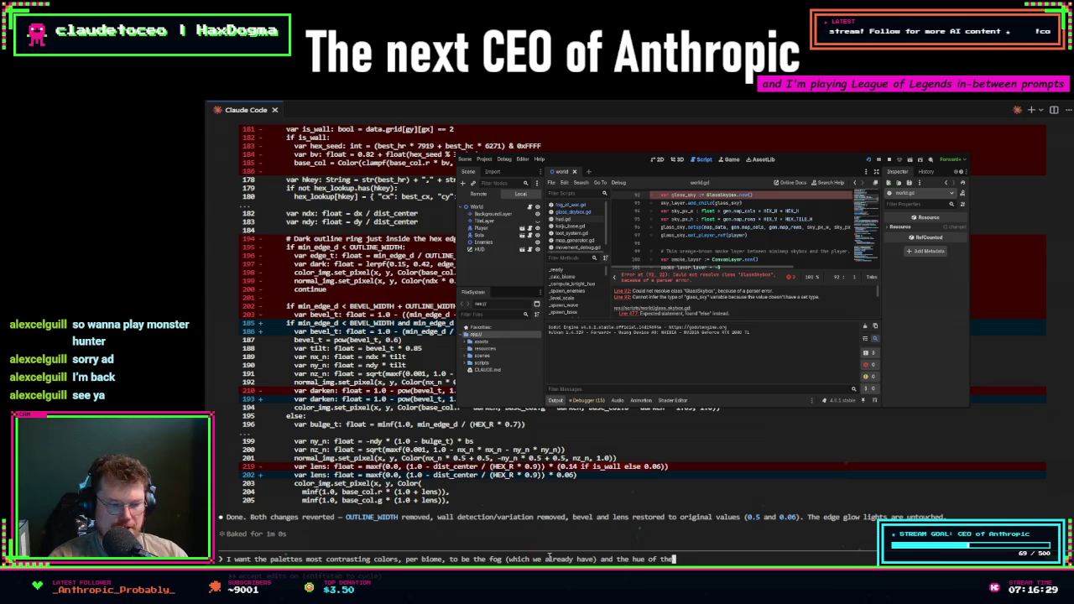
key(BackSpace)
key(BackSpace)
key(BackSpace)
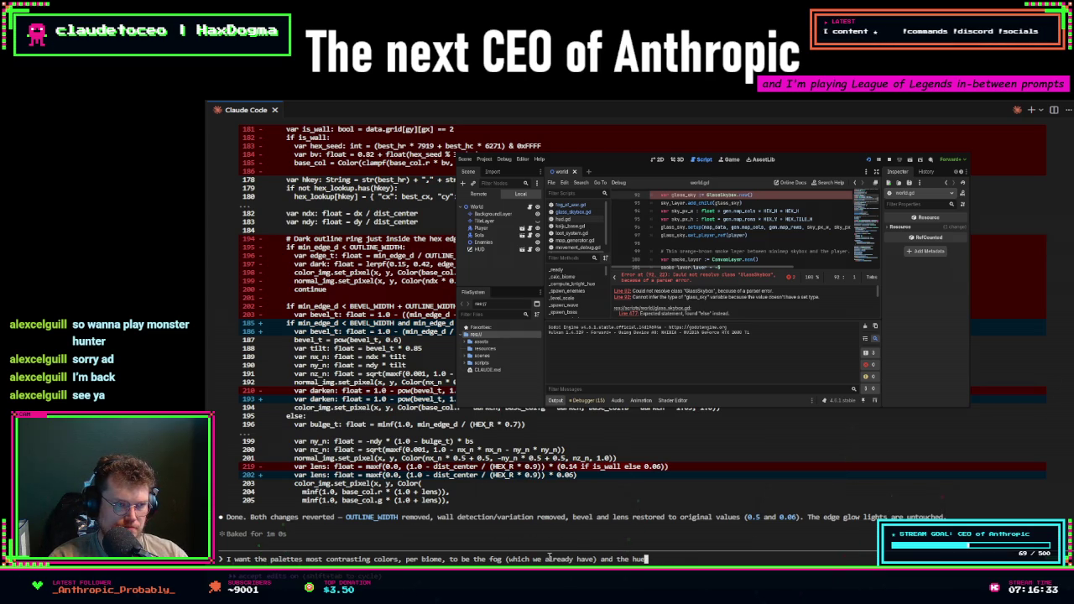
- Finish it for the playable area with a white/black/grey example where fog could be black, and send
text(overlay)
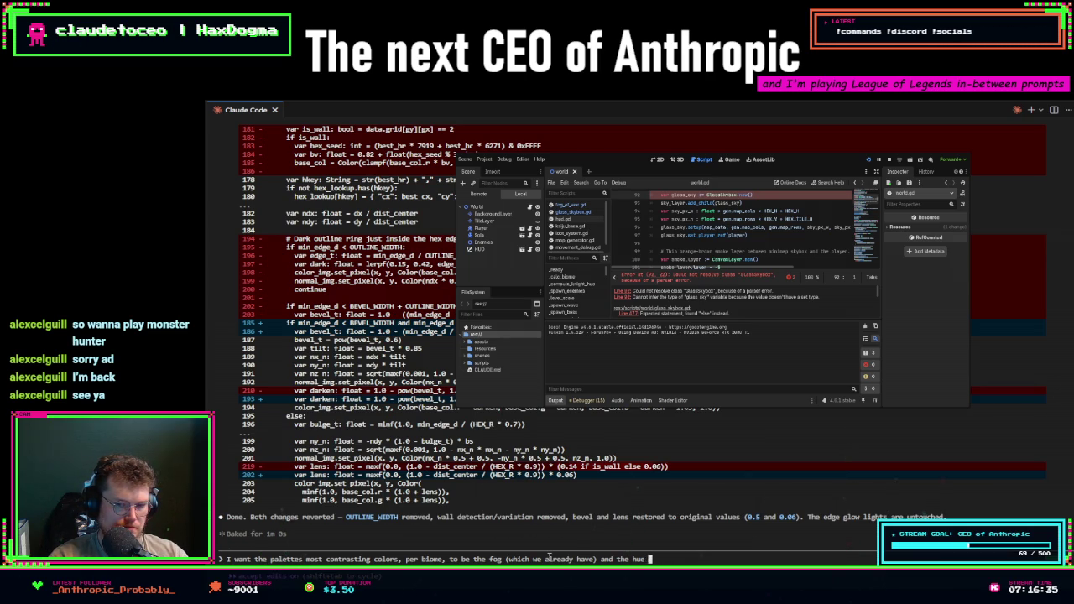
text( that)
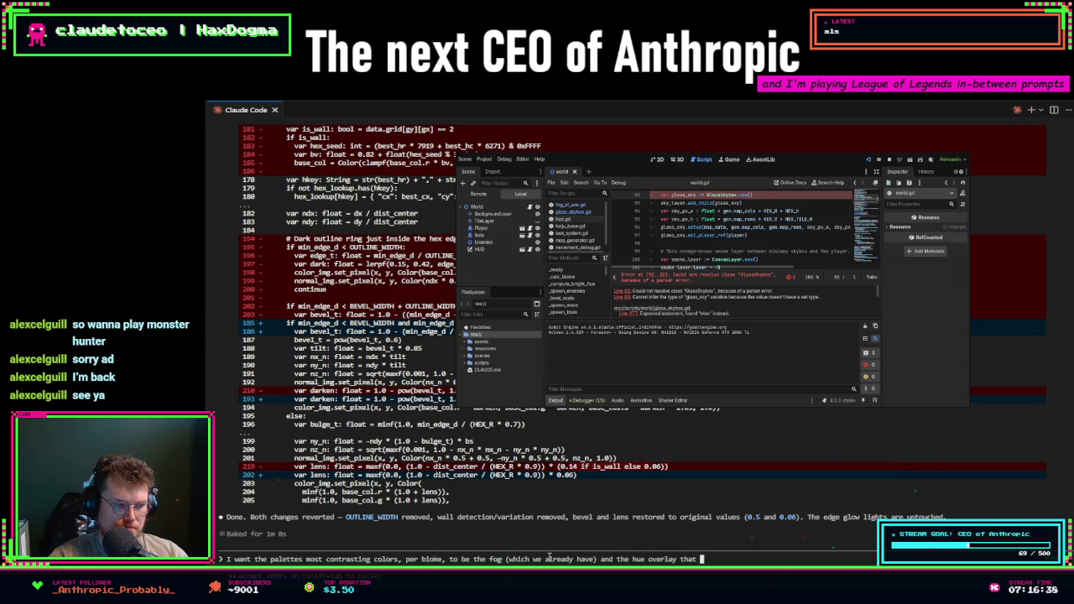
key(BackSpace)
key(BackSpace)
key(BackSpace)
text(f the )
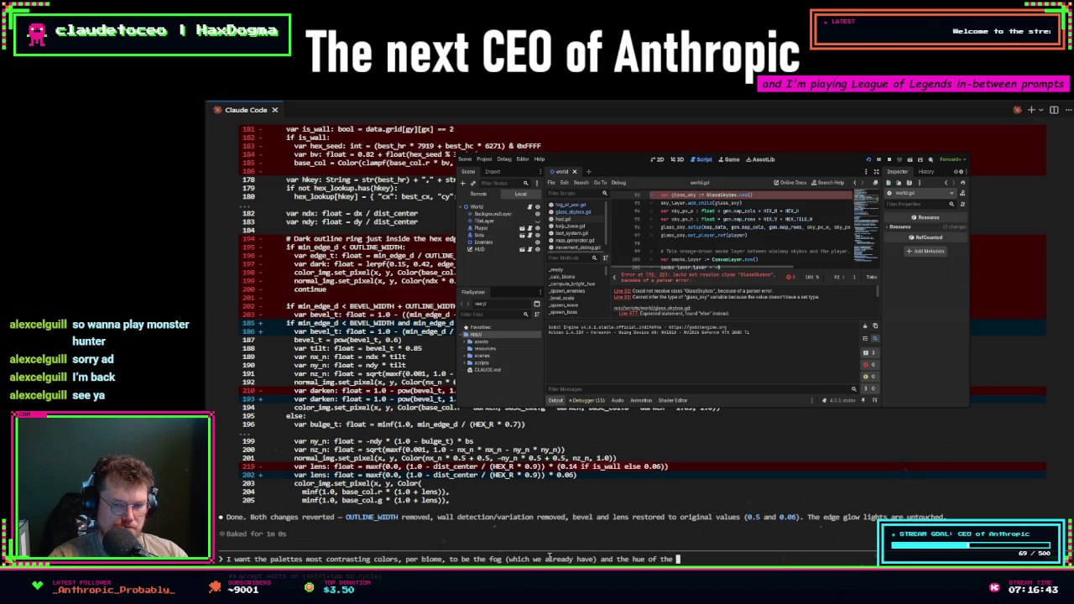
text(hexagon)
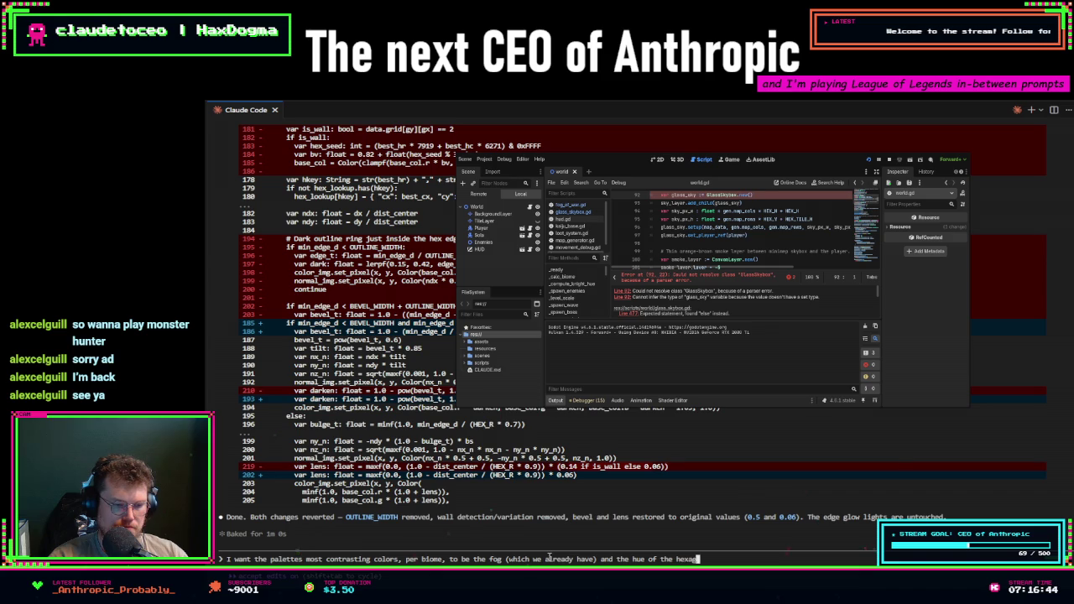
key(BackSpace)
key(BackSpace)
key(BackSpace)
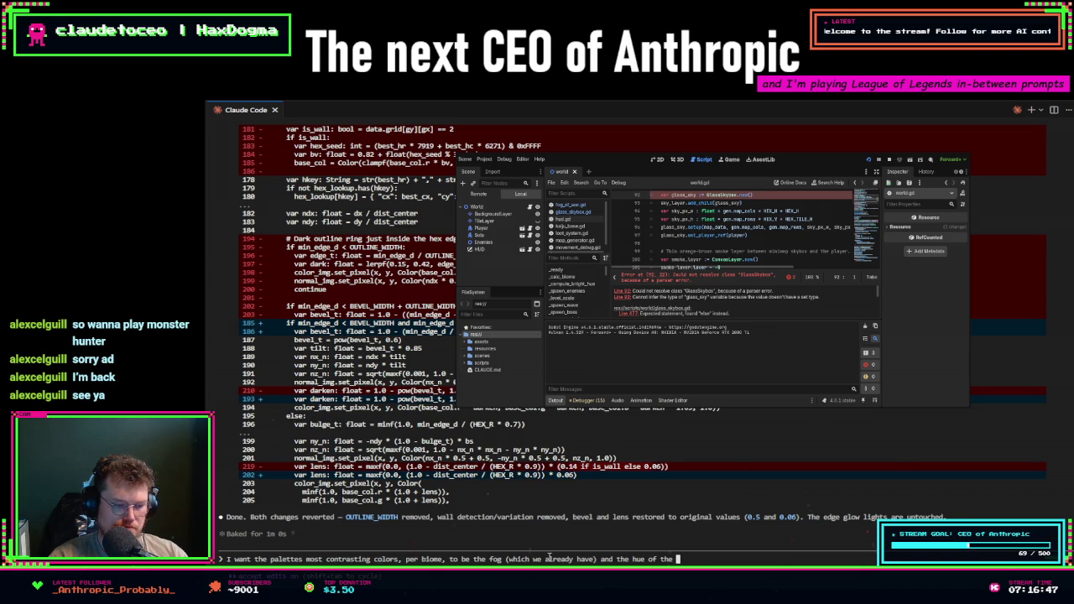
text(playable )
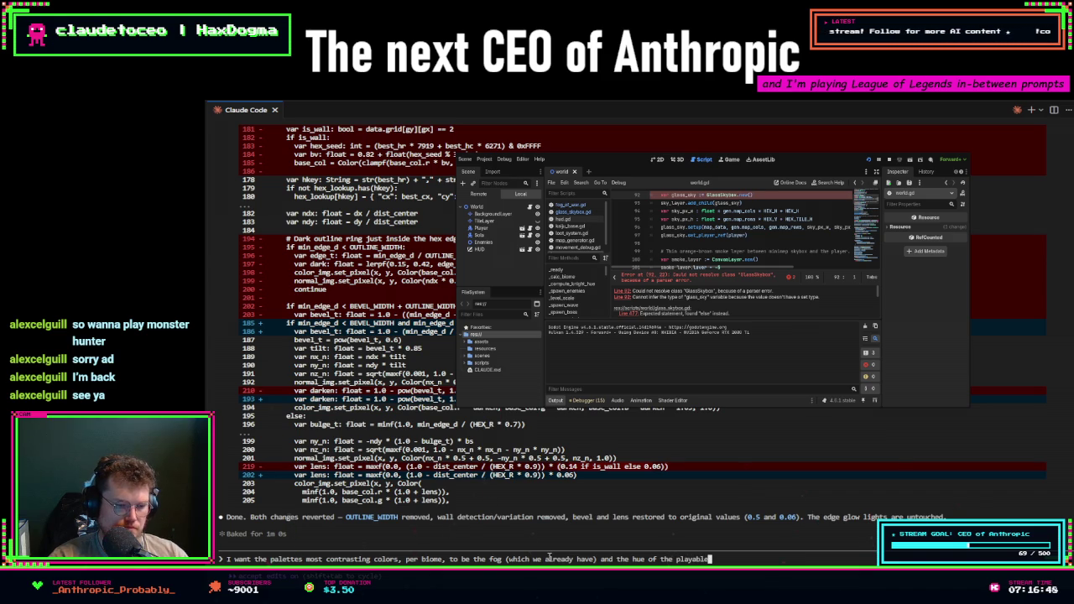
text(area)
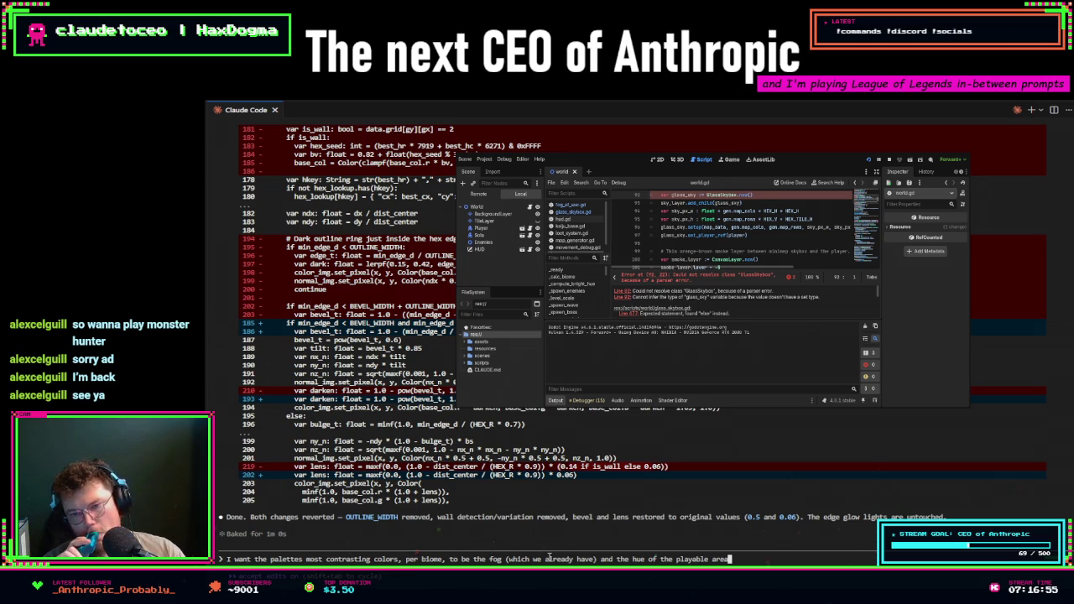
text(.)
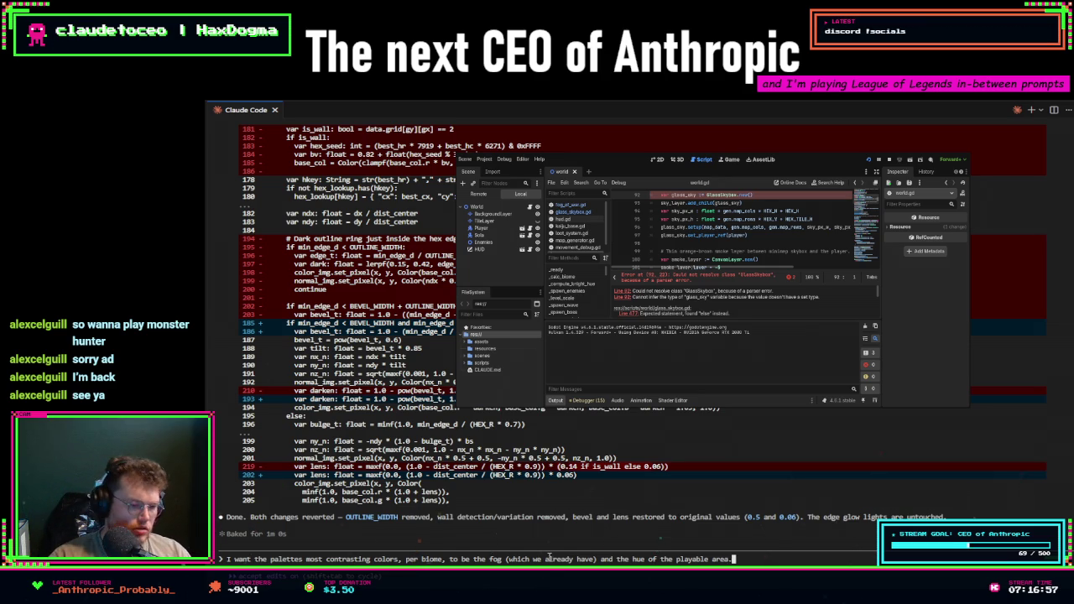
text( If the pal)
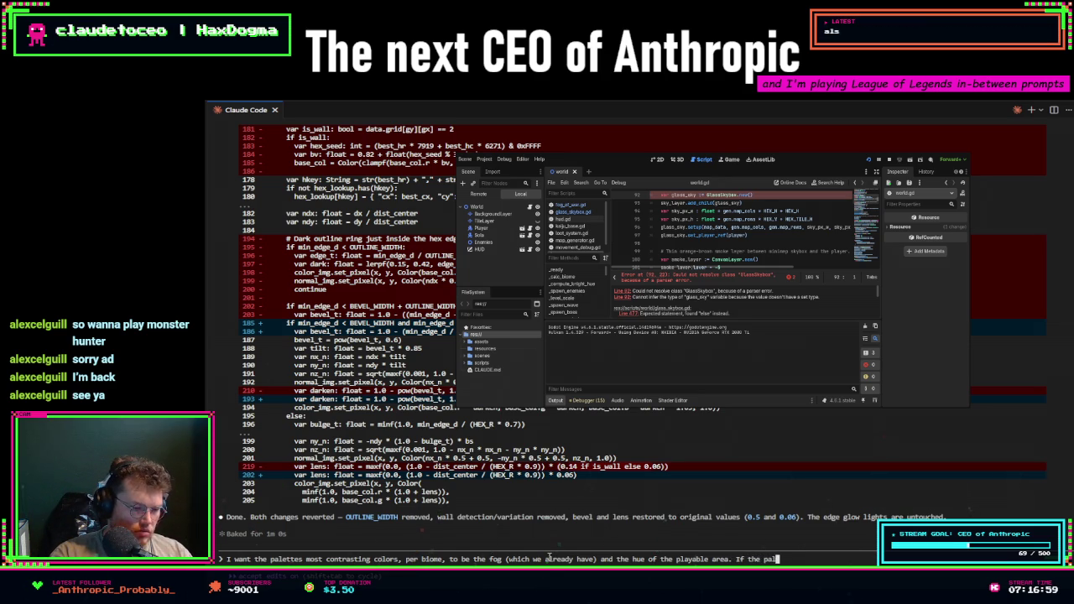
text(lete is white balck and)
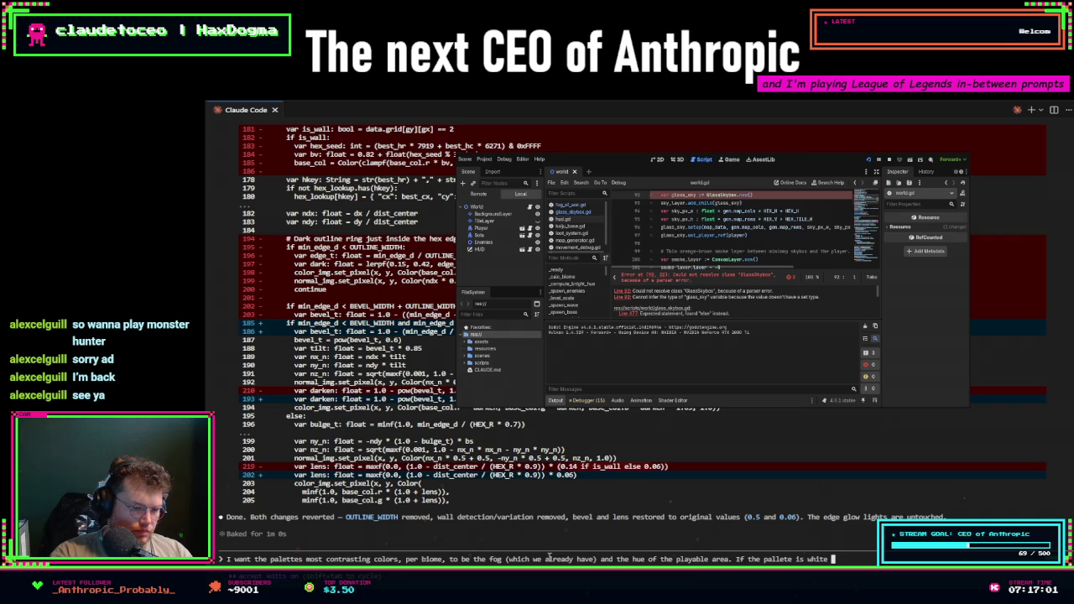
key(BackSpace)
key(BackSpace)
key(BackSpace)
text(lack and)
key(BackSpace)
key(BackSpace)
key(BackSpace)
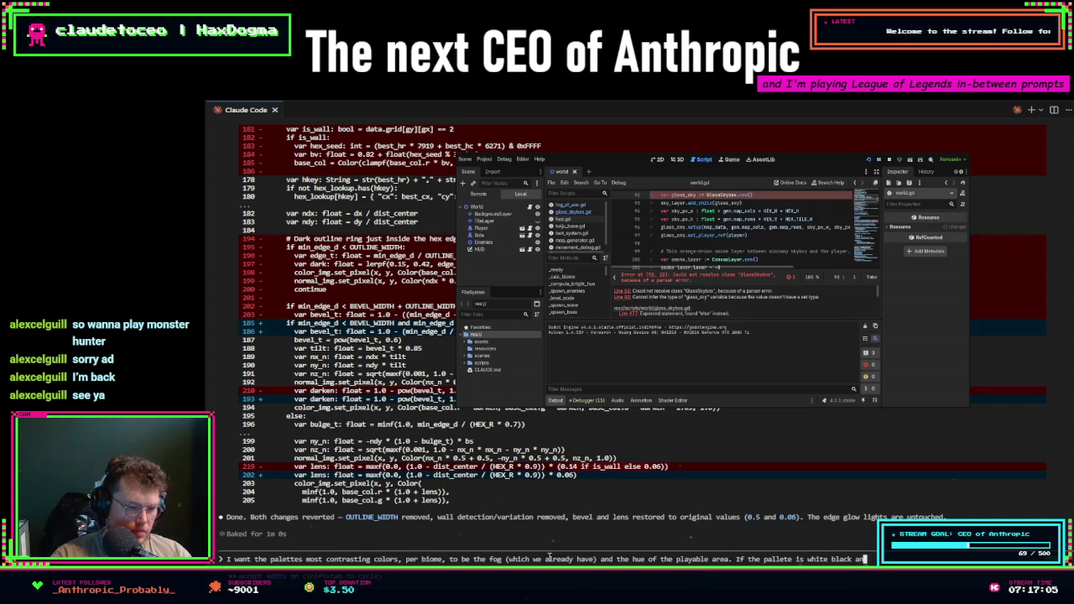
text(grey,)
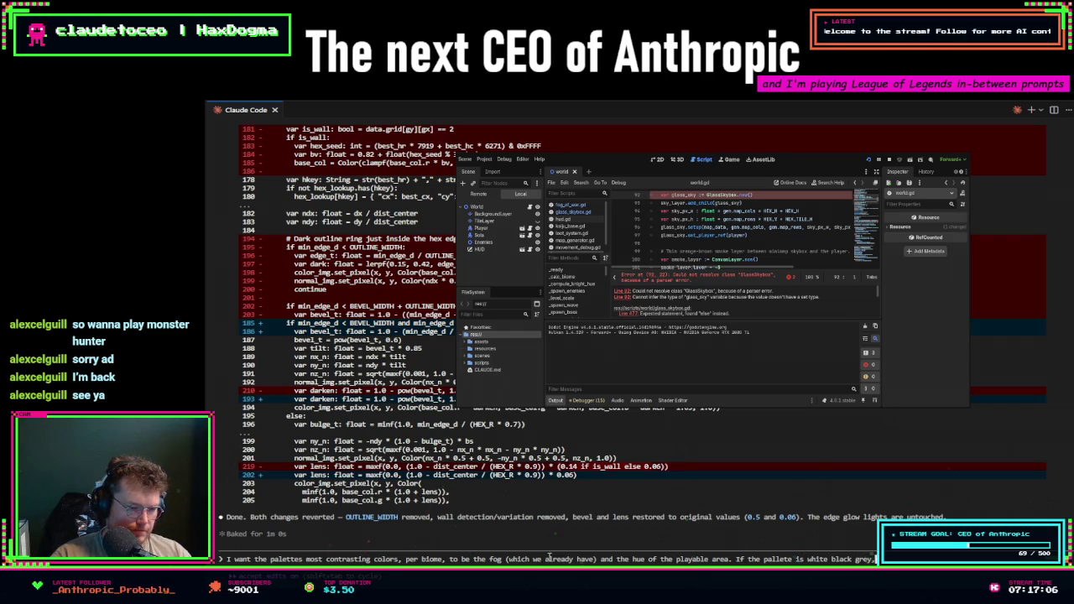
text( want the)
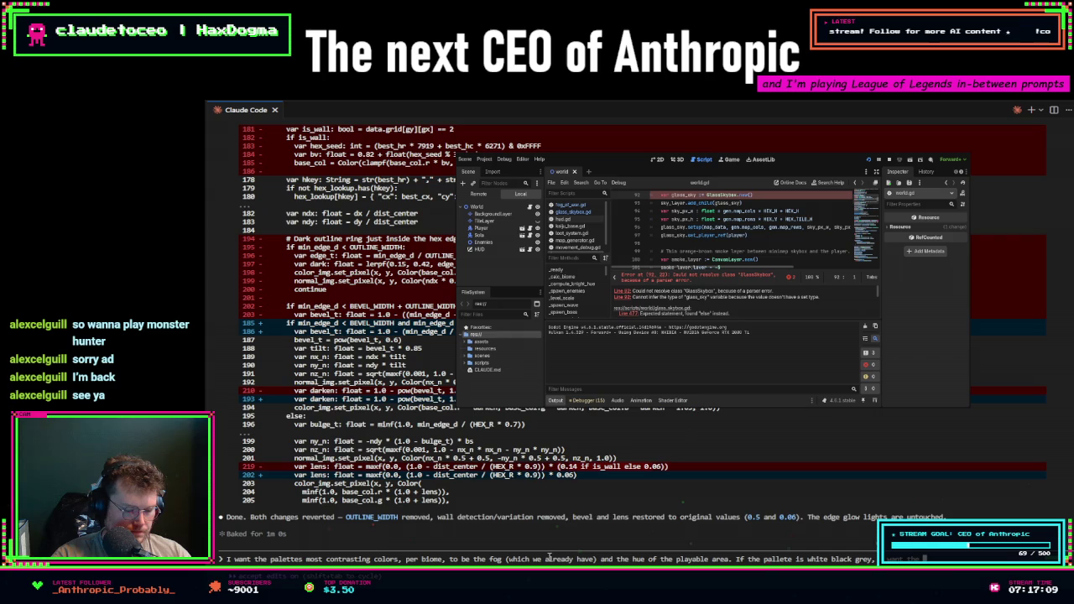
key(BackSpace)
key(BackSpace)
key(BackSpace)
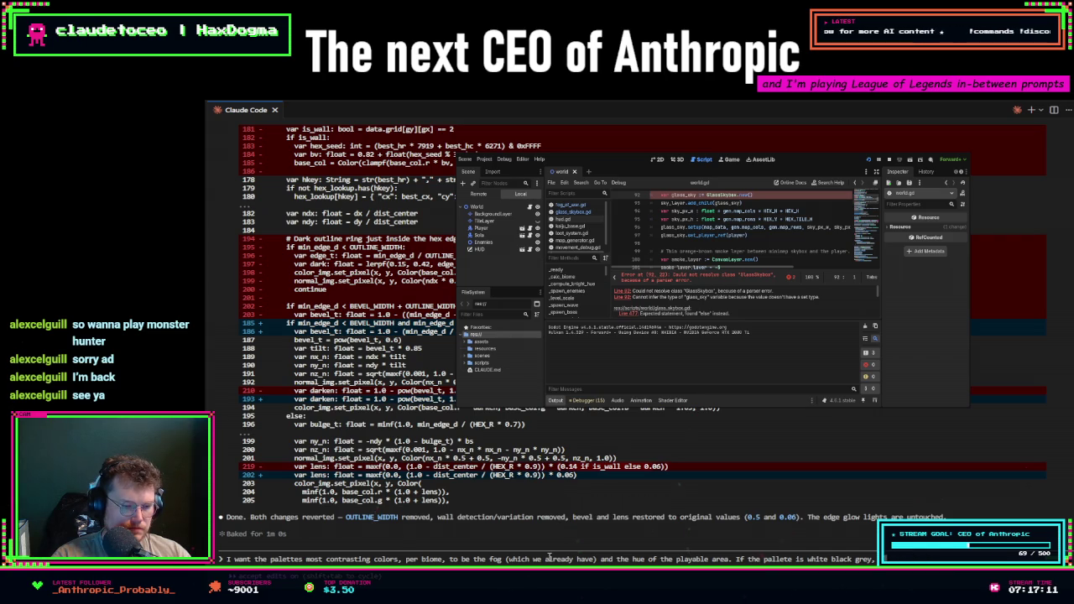
key(BackSpace)
key(BackSpace)
key(BackSpace)
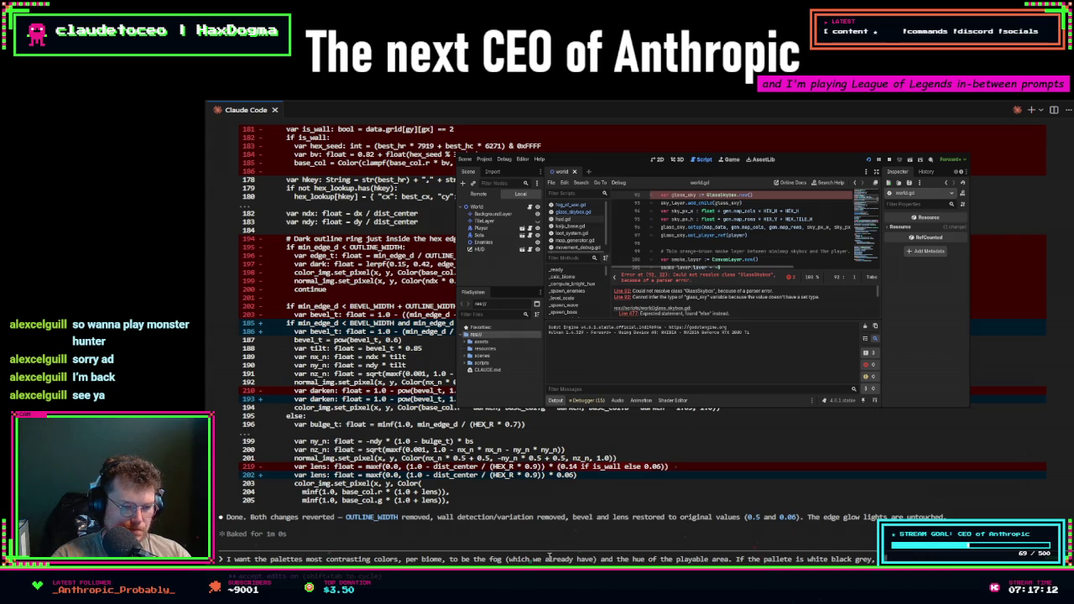
text(in this rule, to)
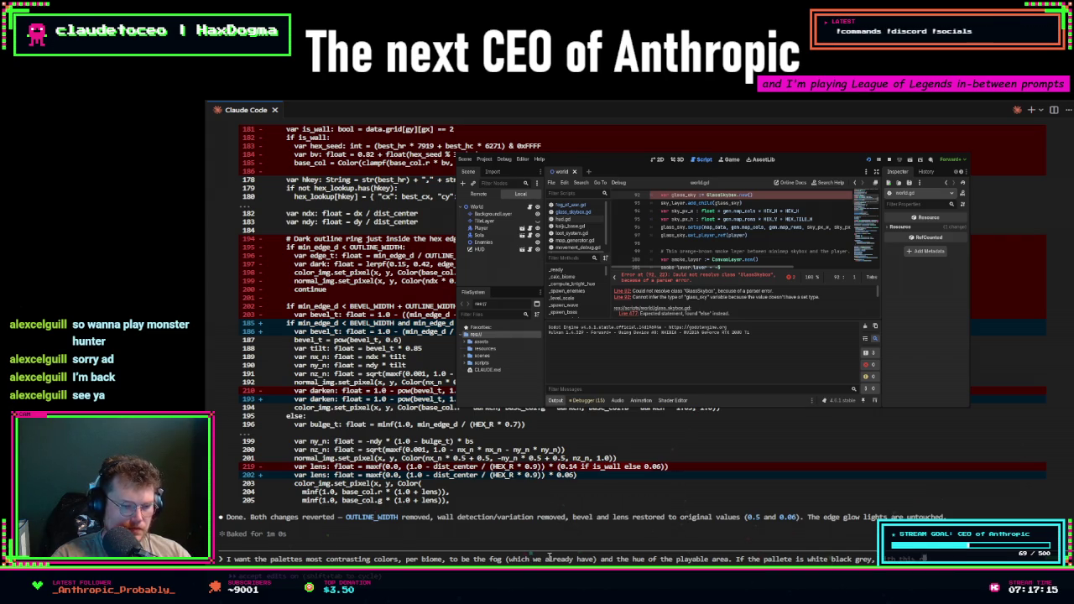
text(e fo)
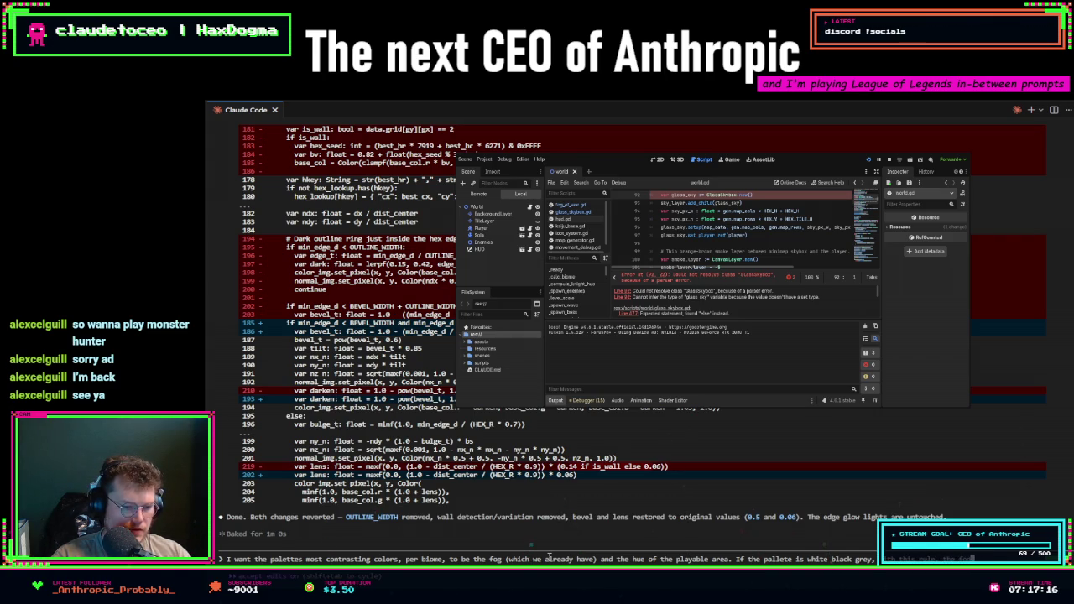
text( be light)
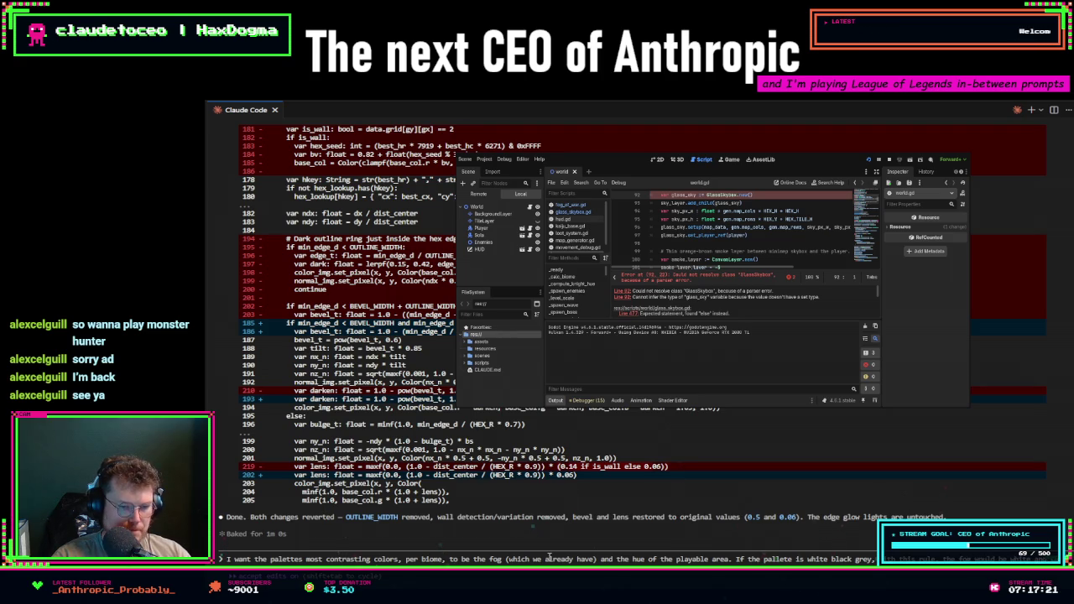
text( fog could)
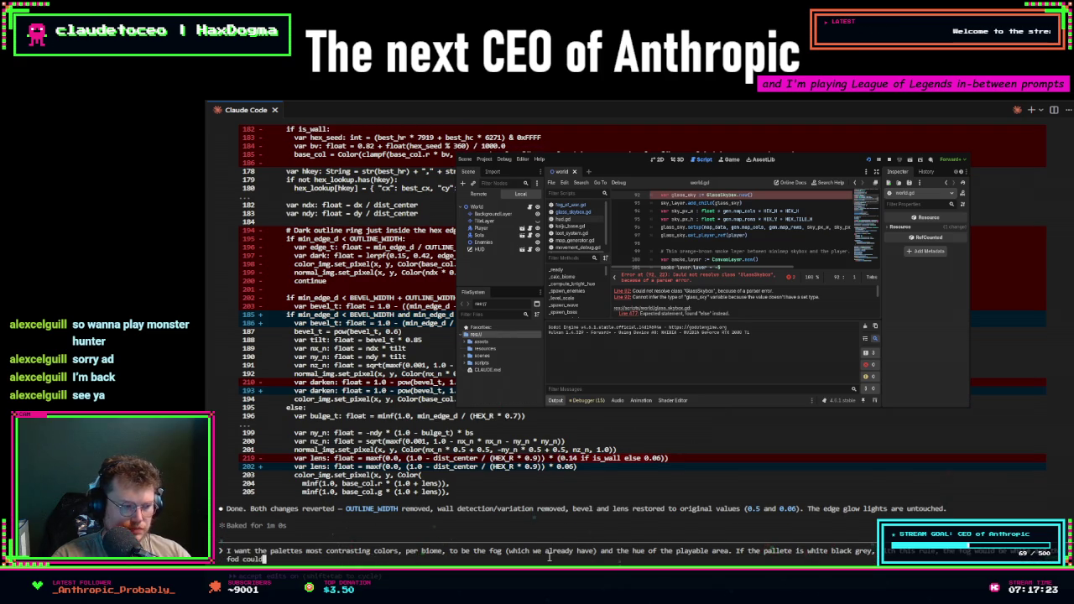
key(BackSpace)
key(BackSpace)
key(BackSpace)
text(fog c)
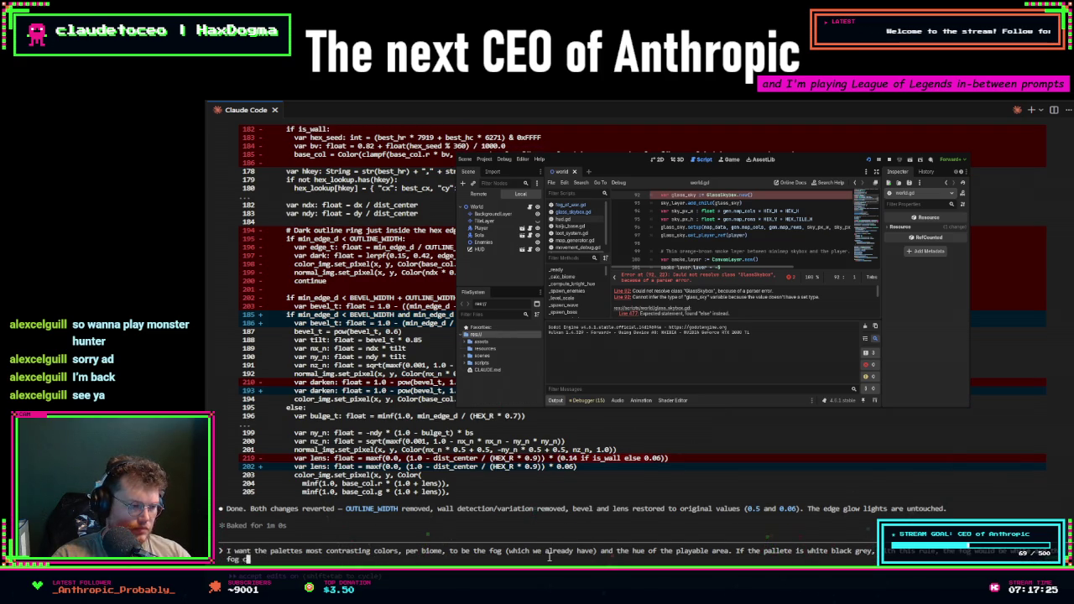
text(ould be w)
text(black.)
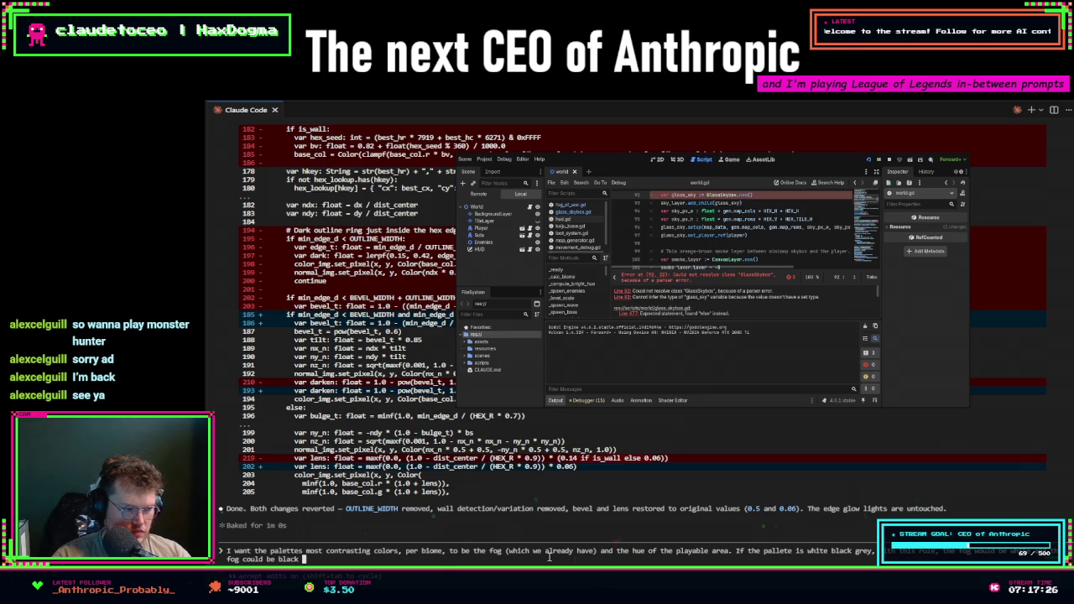
key(Return)
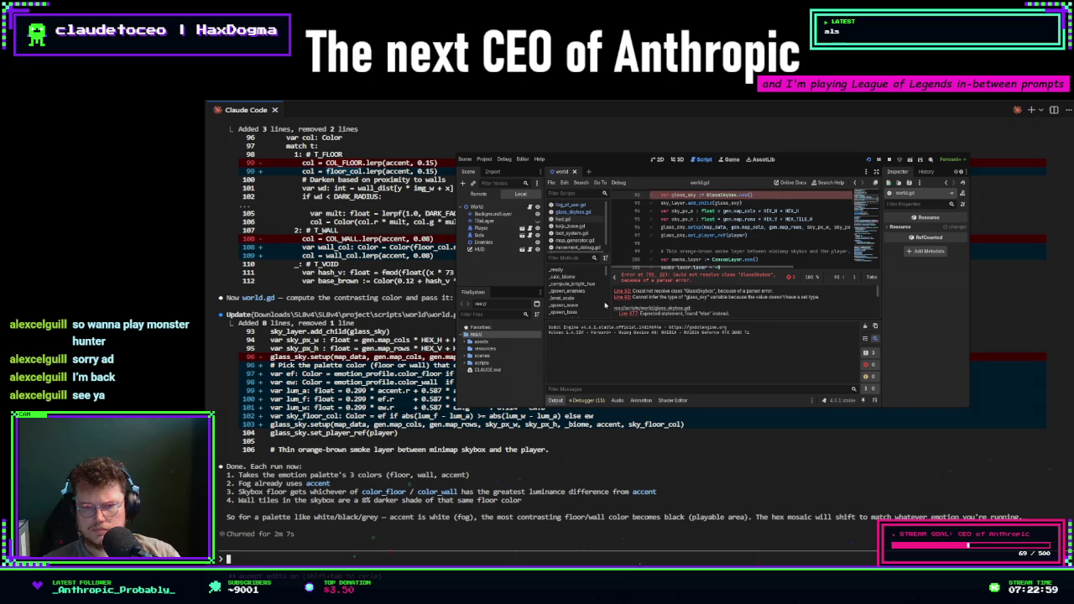
- Reload the externally modified world.gd in the Godot editor
click(785, 171)
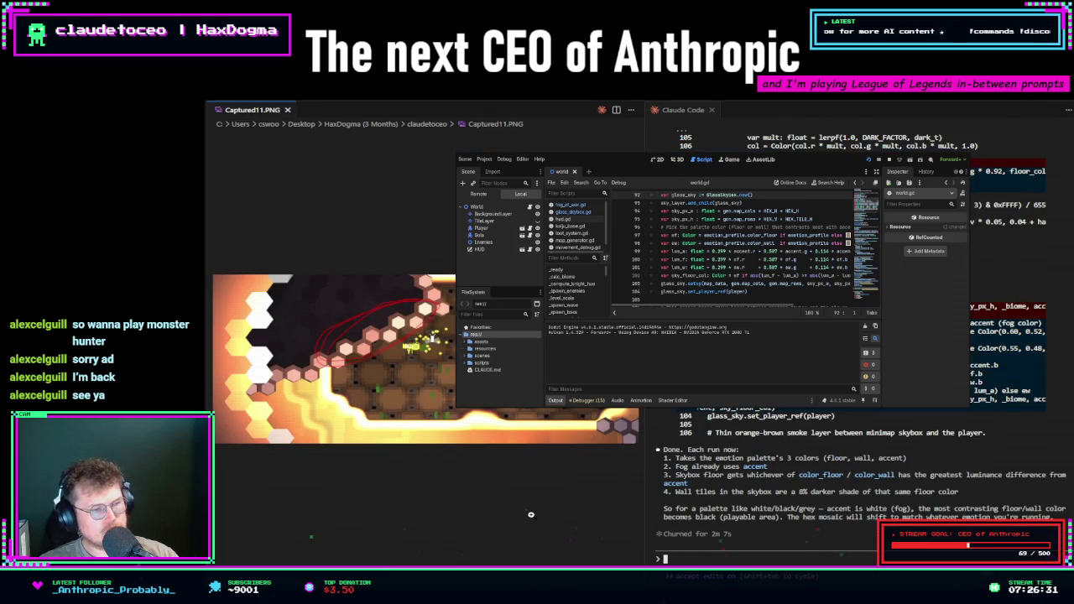
- Return focus to the Claude Code conversation beside the open Captured11.PNG
click(764, 562)
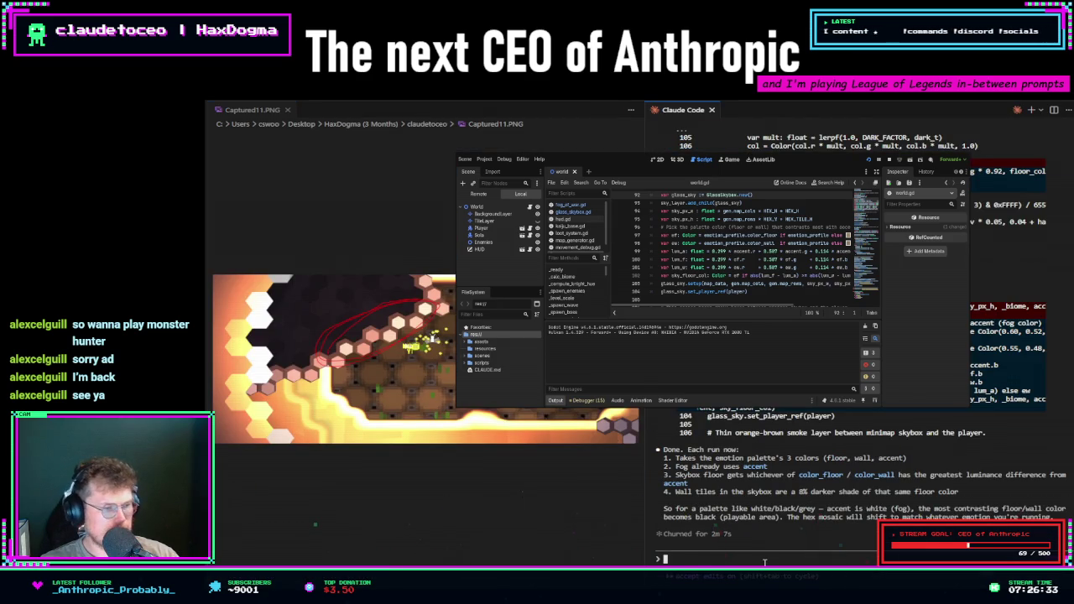
- Ask Claude 'Can you see the image opened in VS?'
text(Can)
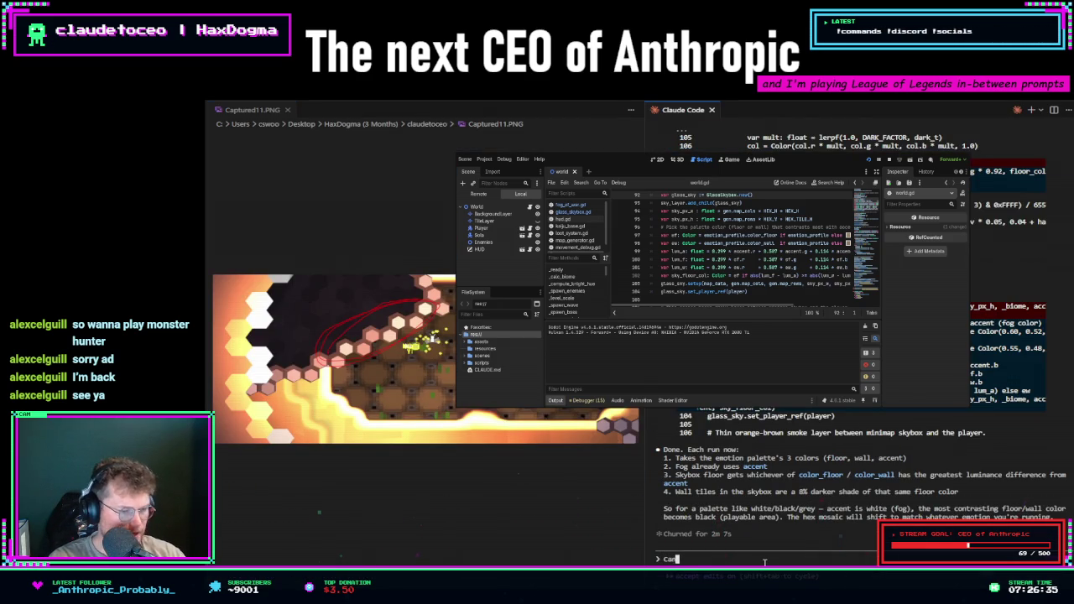
text( you see the image opened )
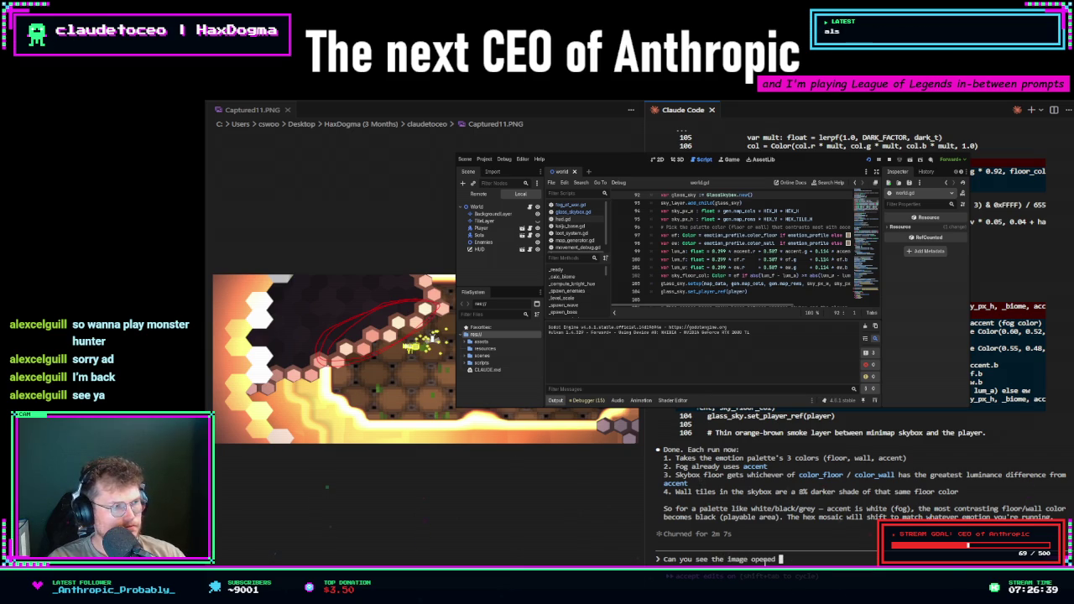
text(in )
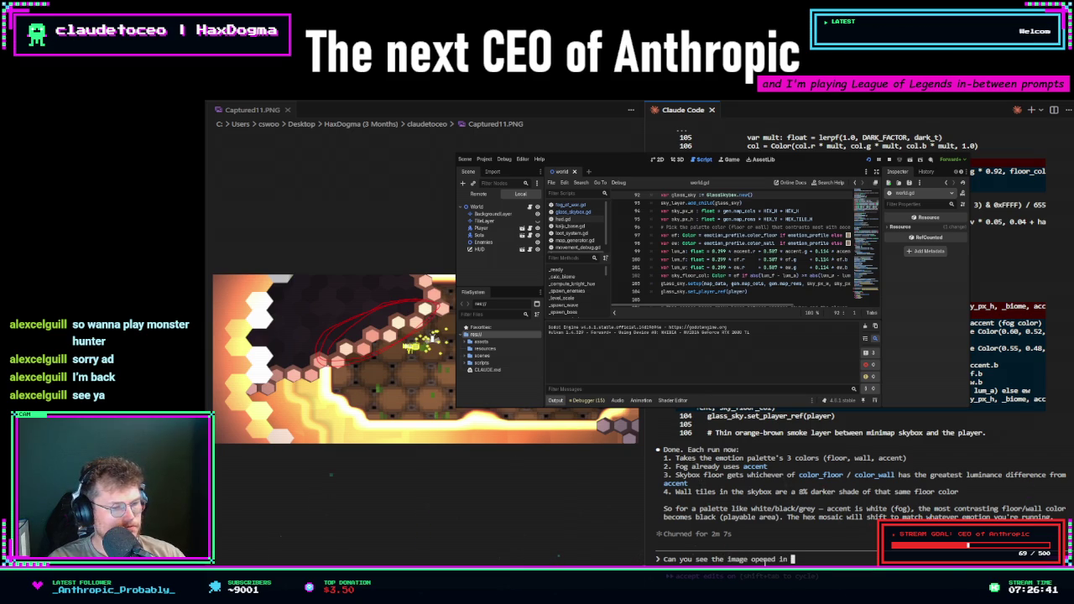
text(VS?)
key(Return)
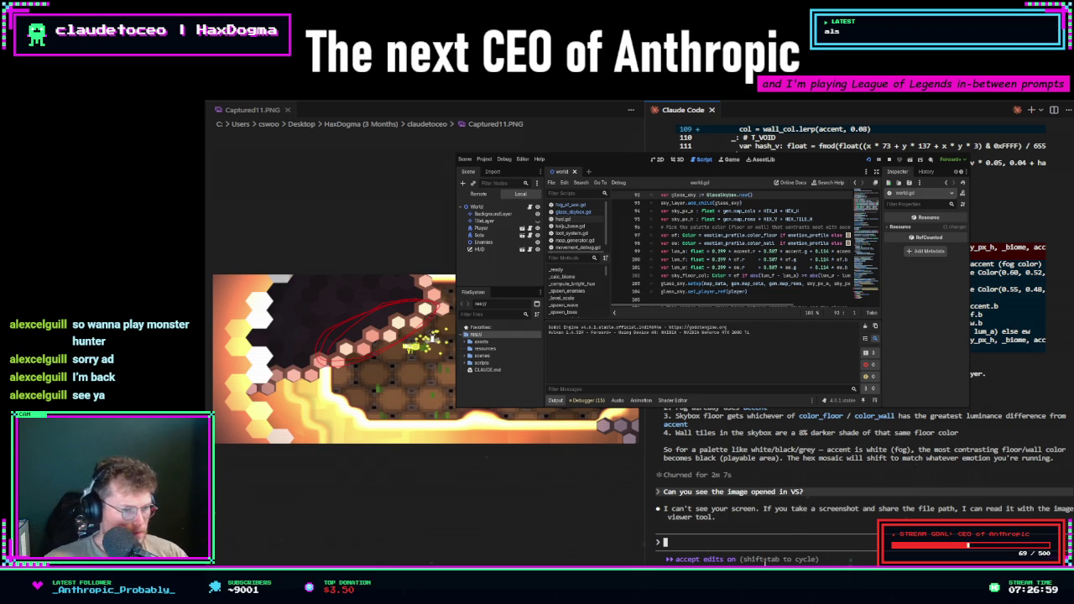
- Tell Claude the screenshot is Captured11.PNG, pasting its folder path into the message
text(It's )
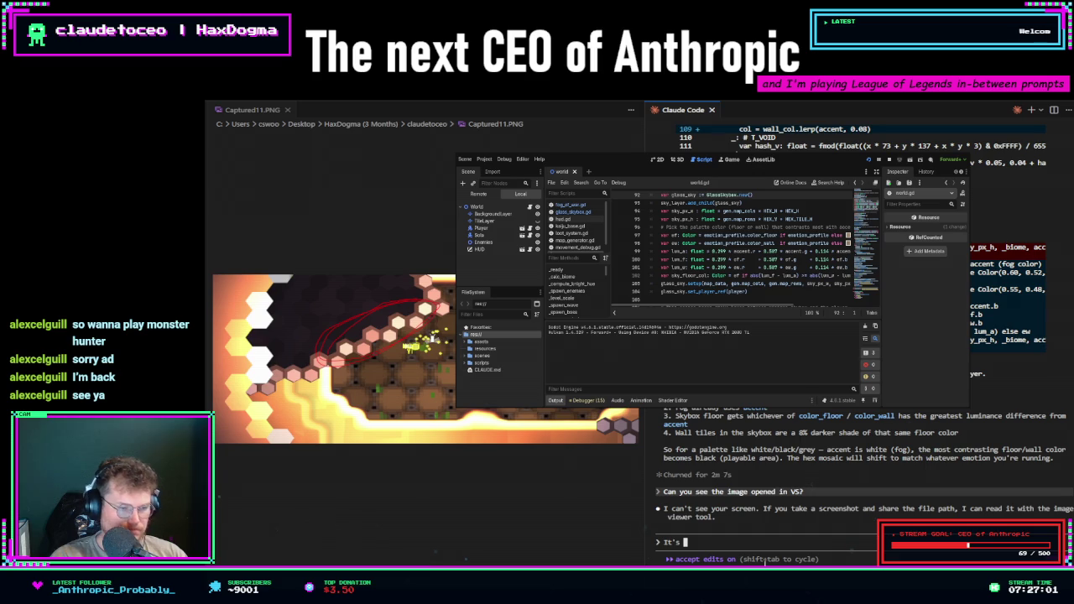
text(at)
key(BackSpace)
key(BackSpace)
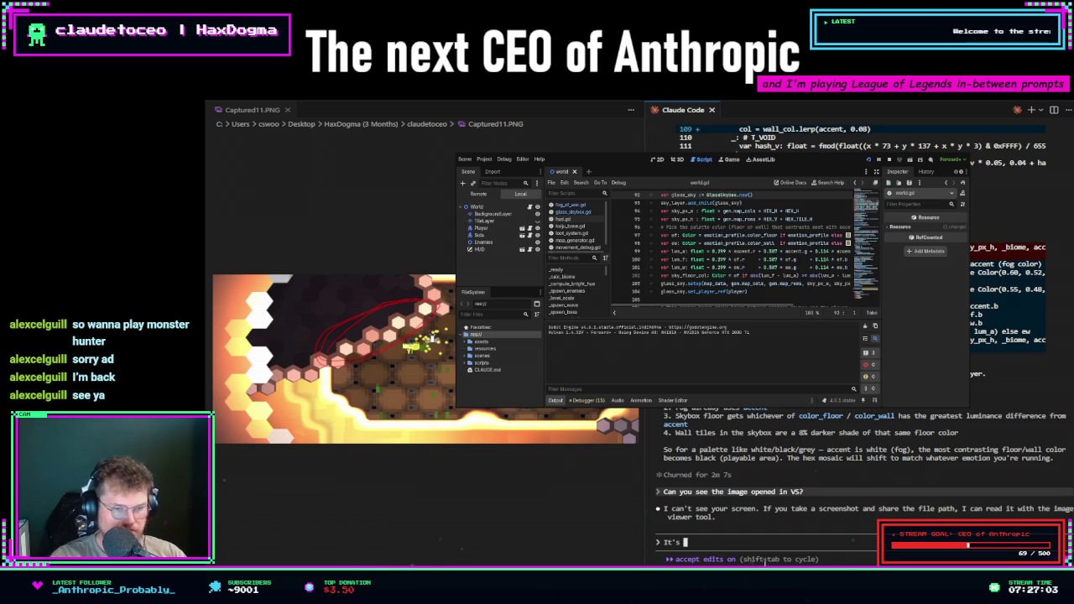
text(Captured11)
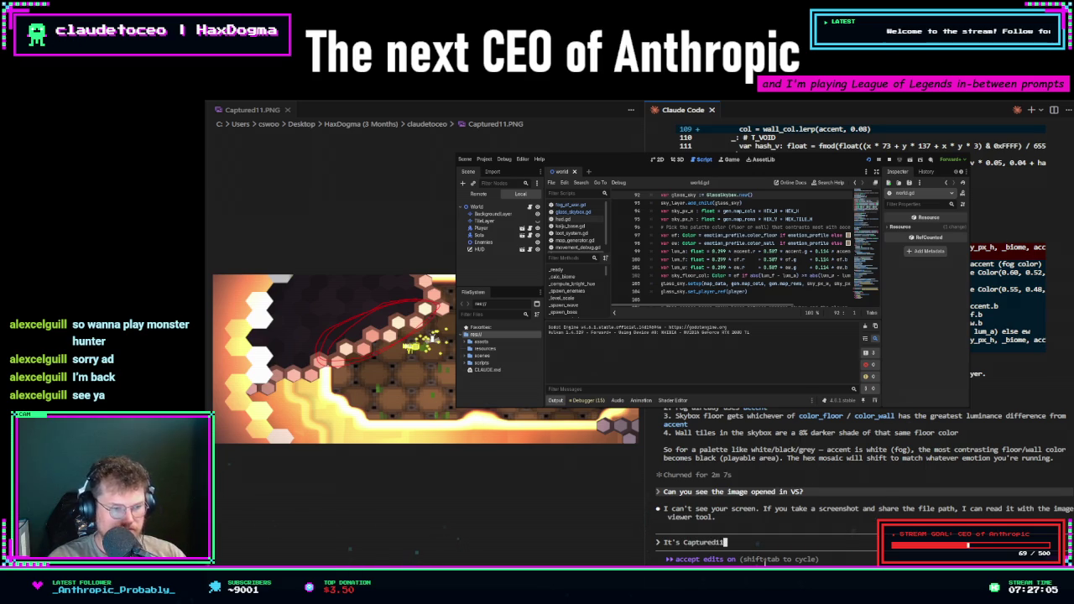
text(.)
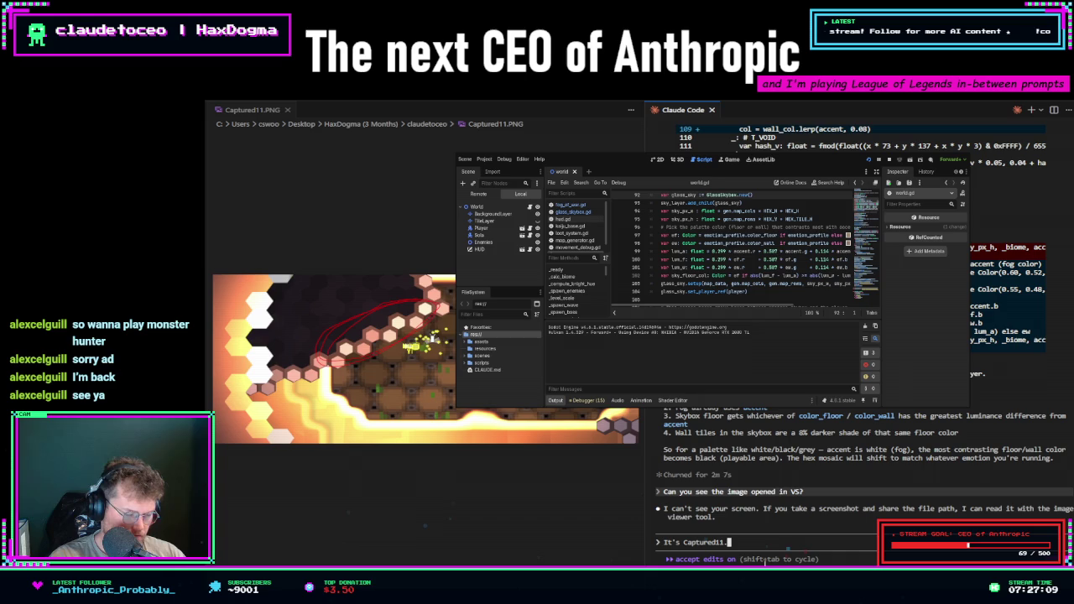
text(PNG at)
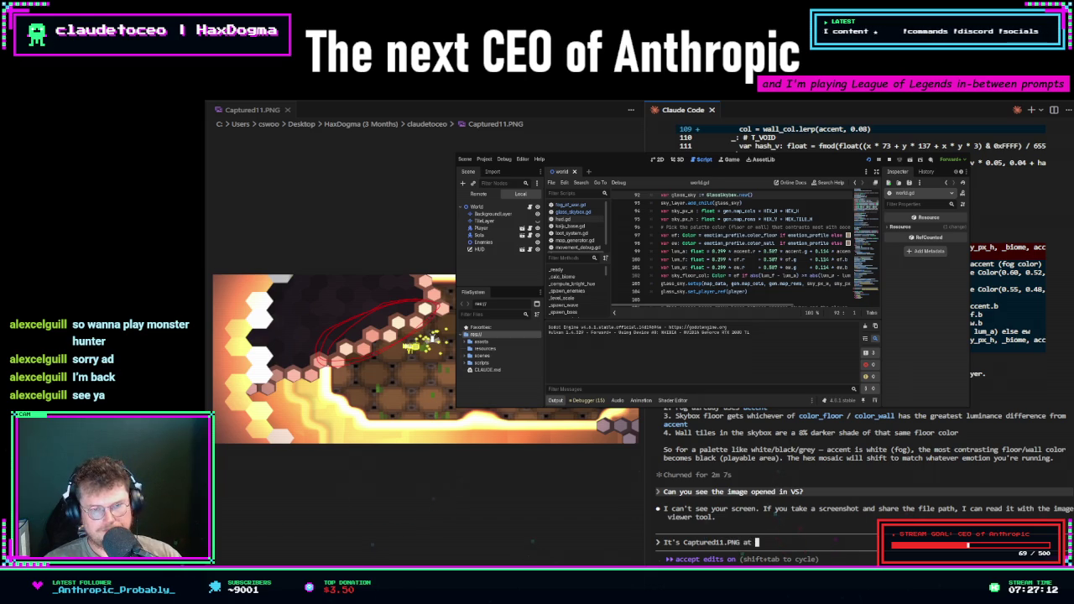
key(ctrl+v)
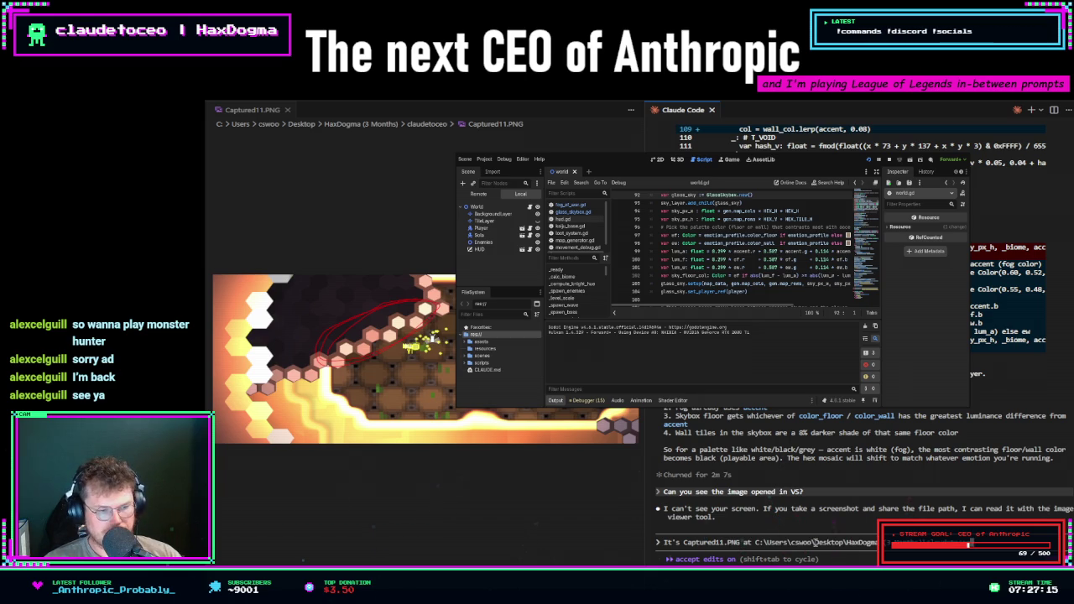
key(Return)
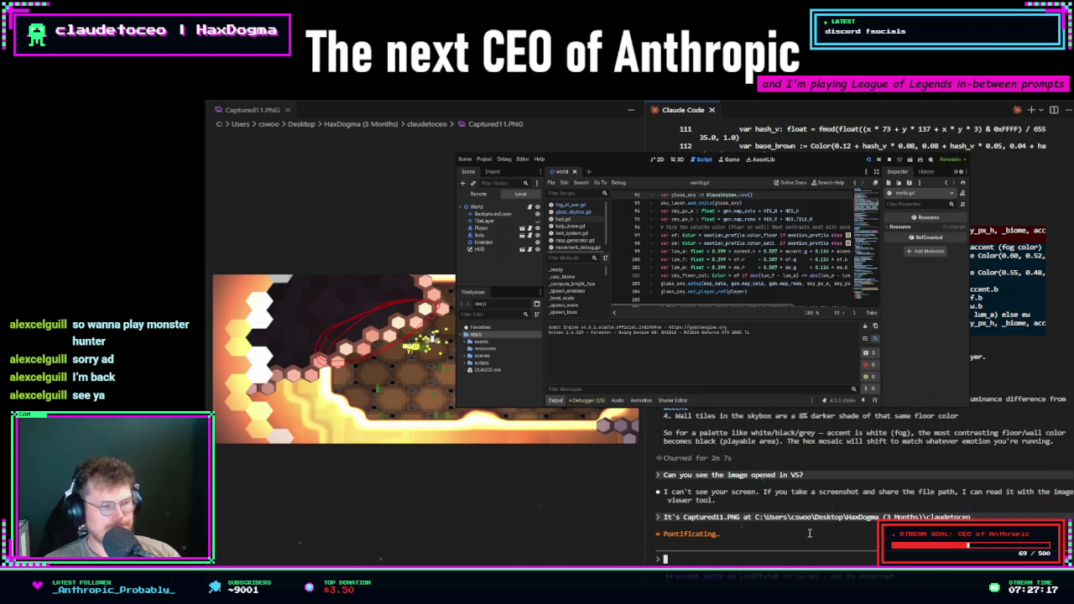